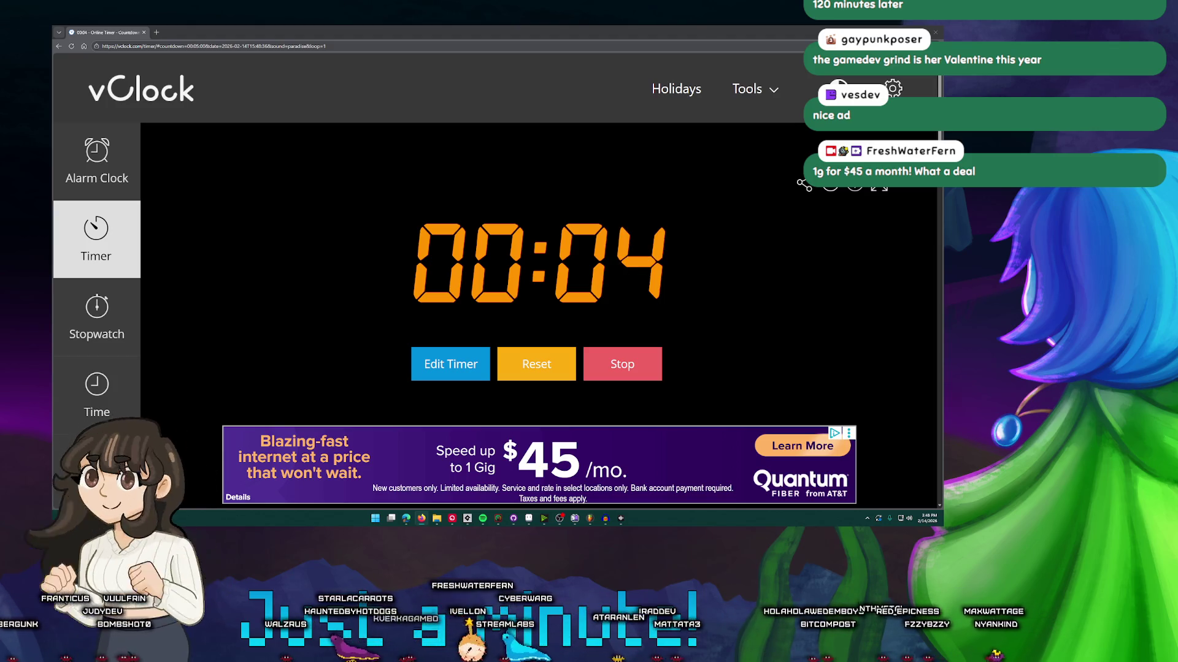
Stop the vClock countdown with 00:01 left and return to GameMaker
{"action": "left_click", "coordinate": [613, 366]}
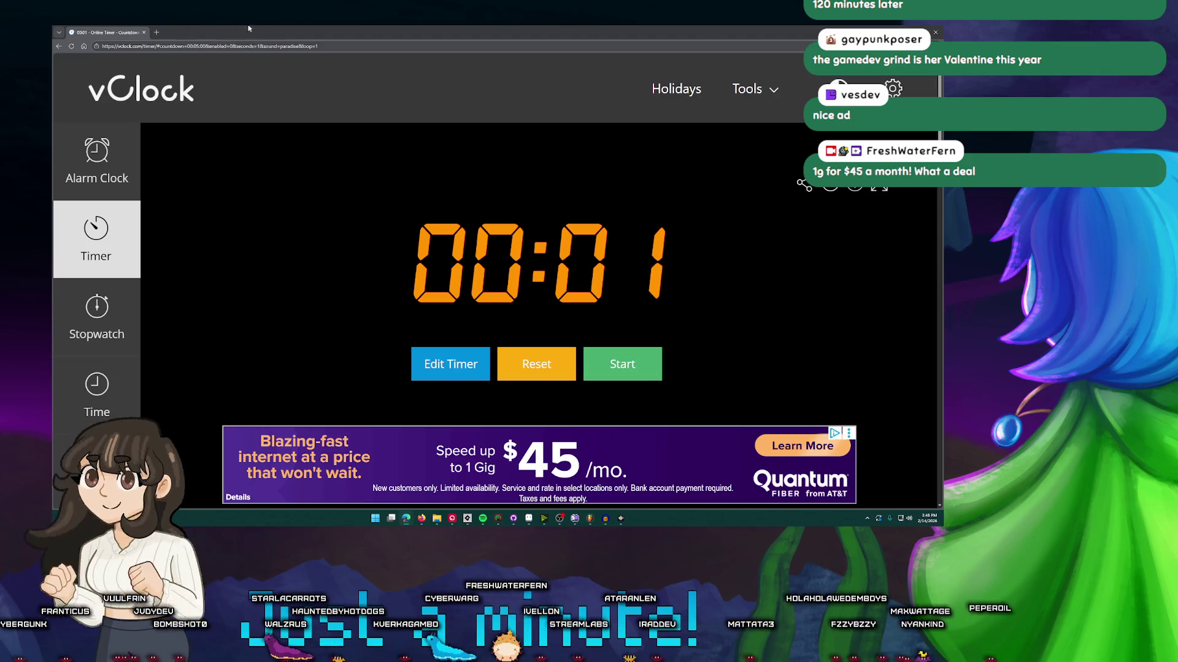
{"action": "key", "text": "alt+Tab"}
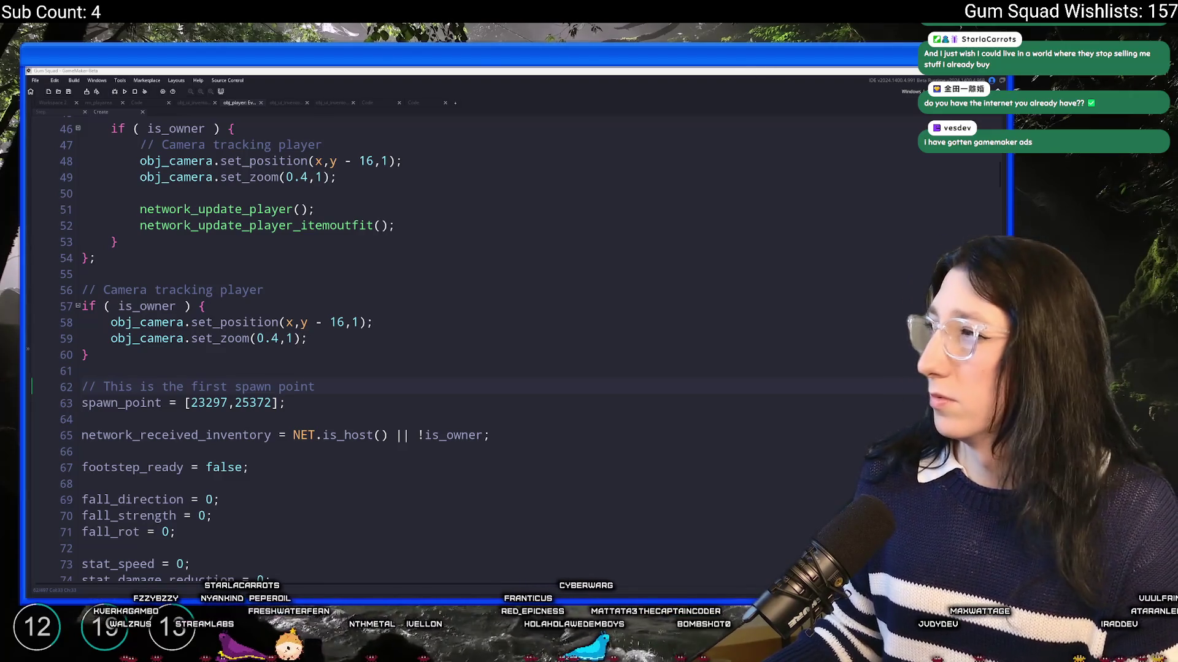
Add a new empty Workspace 3 and move it to the first tab position
{"action": "left_click", "coordinate": [348, 193]}
{"action": "scroll", "coordinate": [347, 171], "scroll_direction": "up", "scroll_amount": 7}
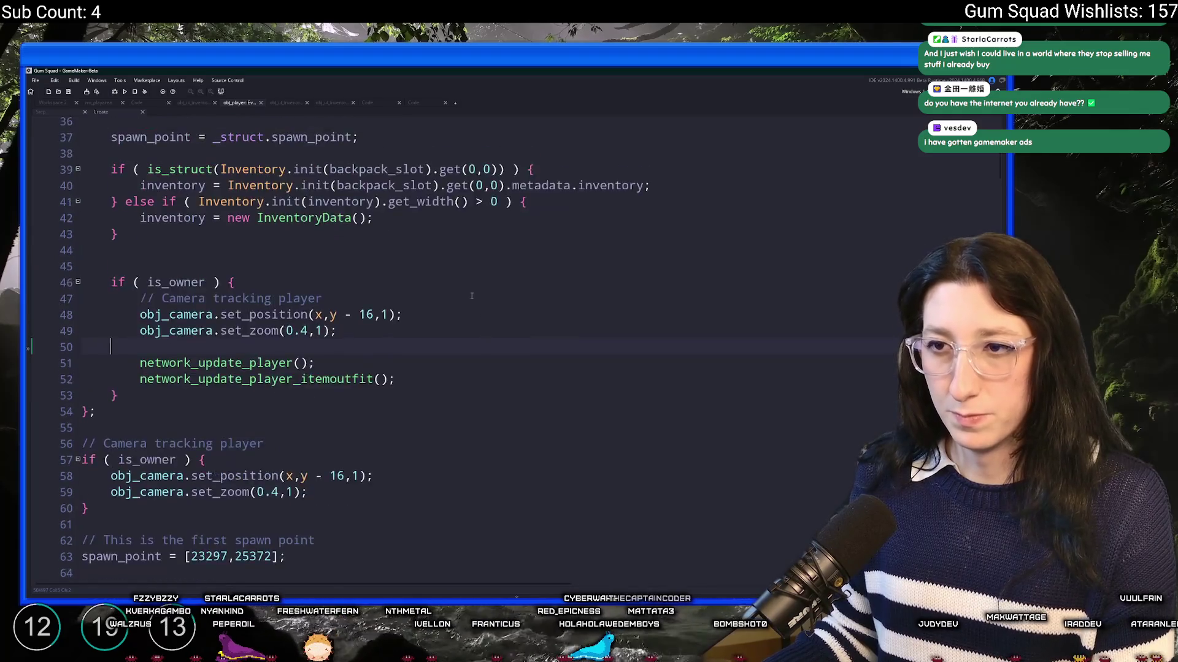
{"action": "left_click", "coordinate": [139, 106]}
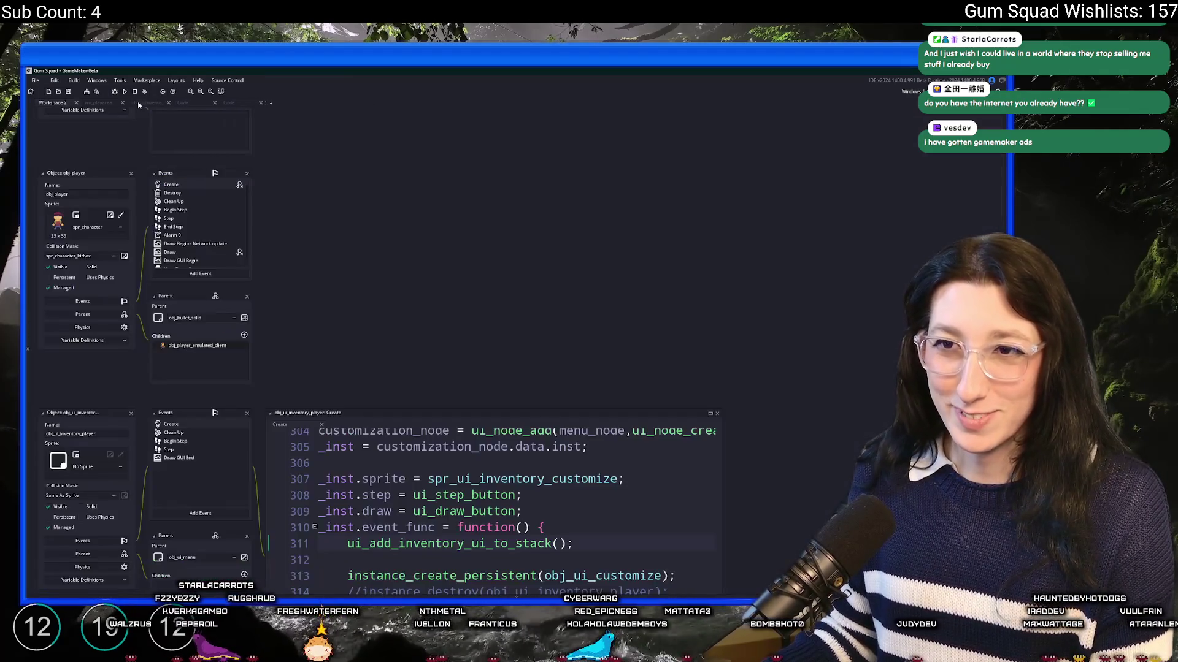
{"action": "left_click", "coordinate": [133, 103]}
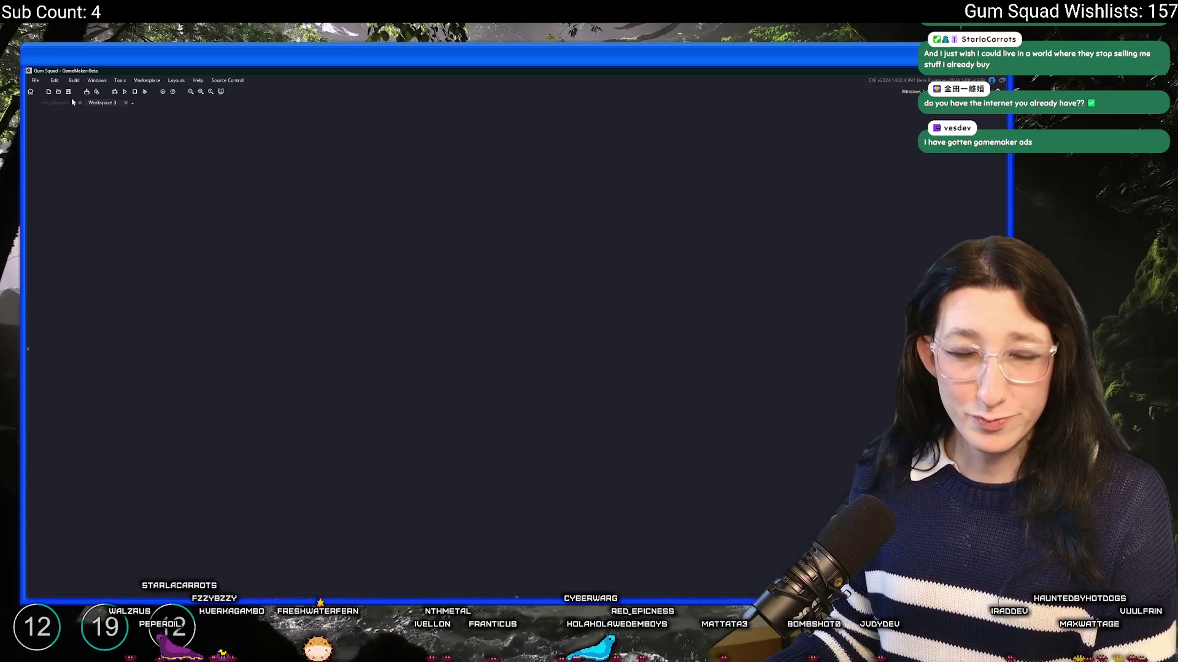
{"action": "left_click_drag", "start_coordinate": [93, 103], "coordinate": [53, 103]}
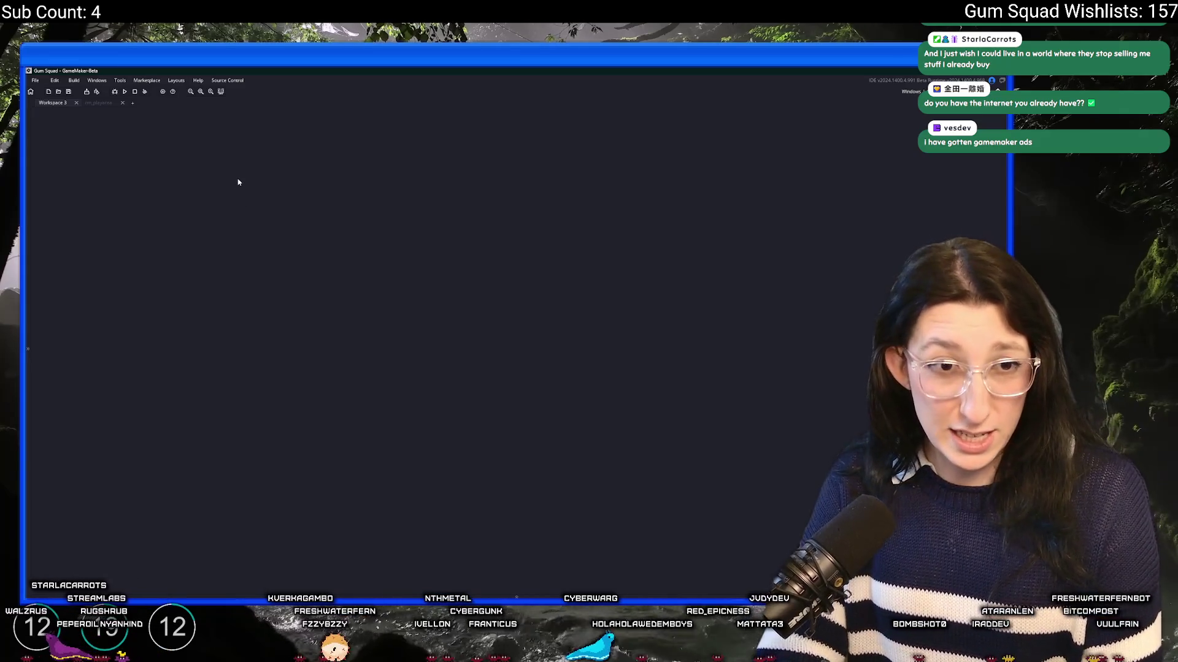
Search the project assets for 'obj_pla' to open the obj_player object
{"action": "key", "text": "ctrl+t"}
{"action": "type", "text": "obj_play"}
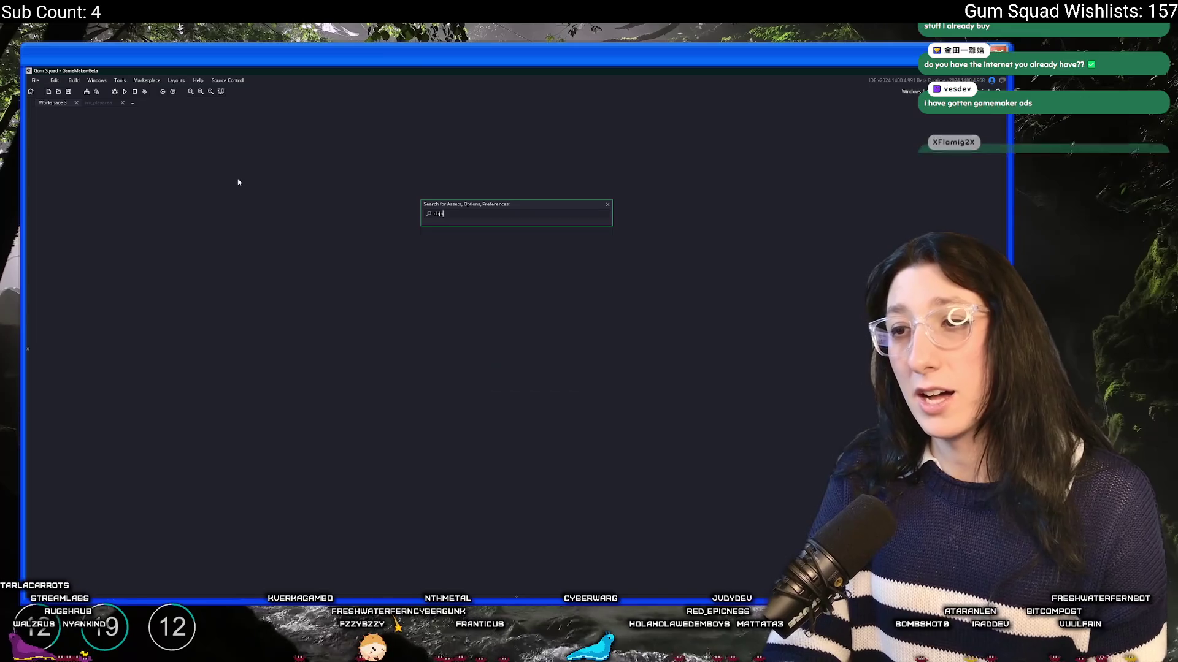
{"action": "key", "text": "BackSpace"}
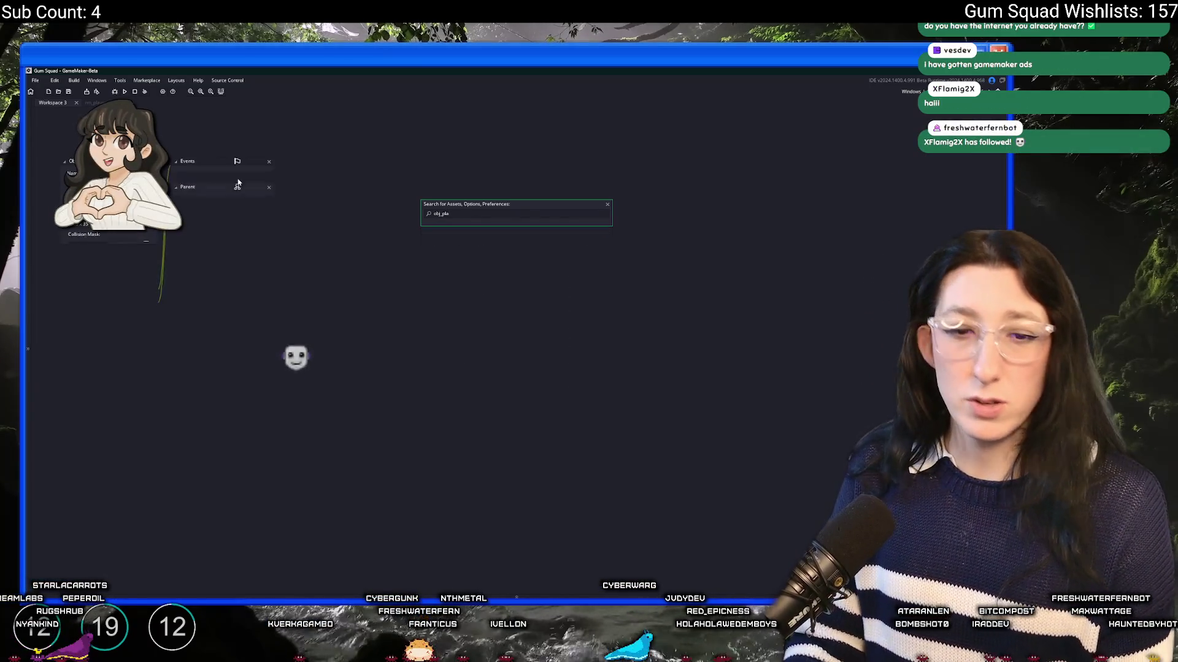
{"action": "key", "text": "Return"}
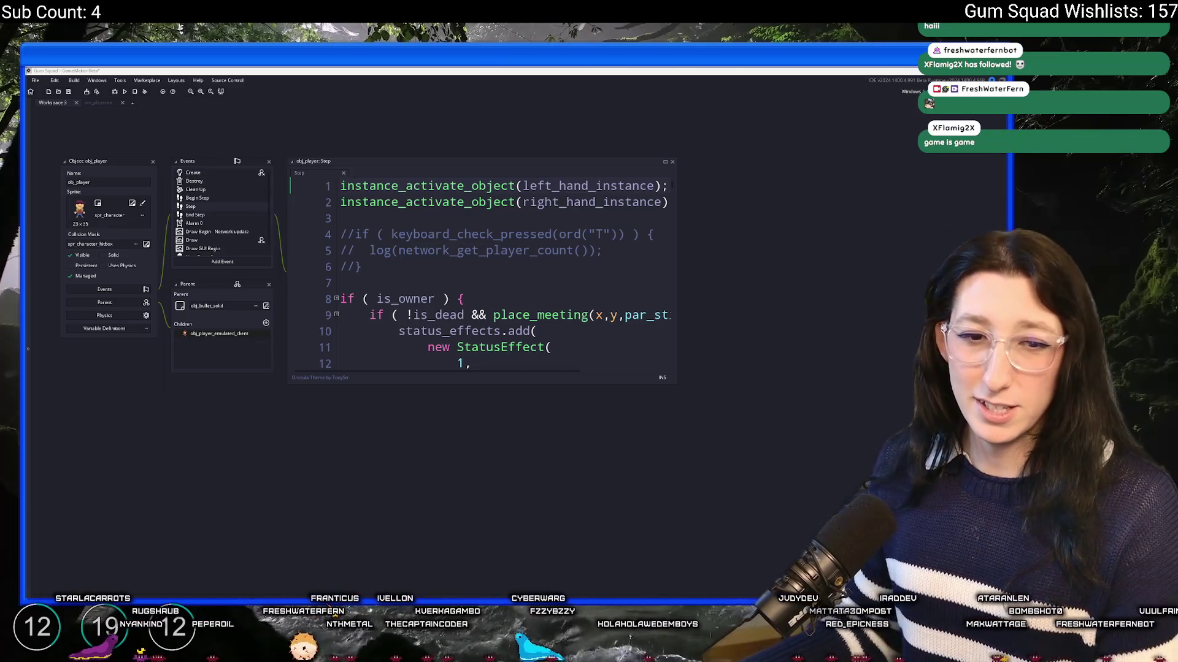
Enlarge the obj_player Step code panel and reposition the workspace panels
{"action": "left_click", "coordinate": [555, 219]}
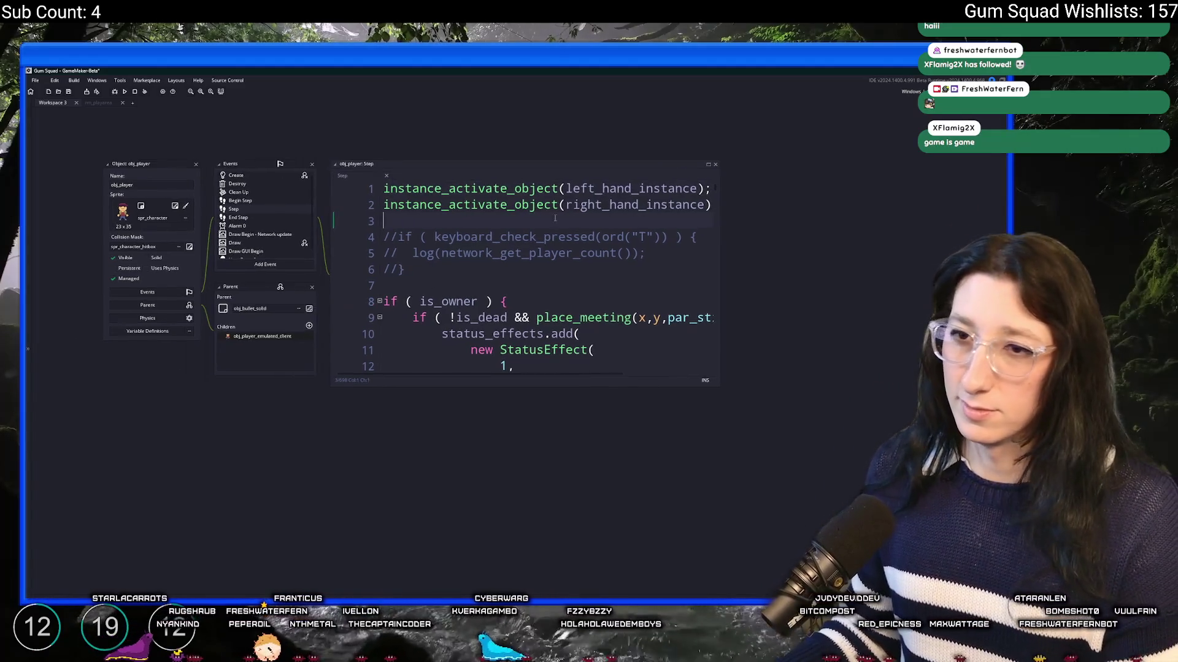
{"action": "left_click_drag", "start_coordinate": [676, 369], "coordinate": [769, 434]}
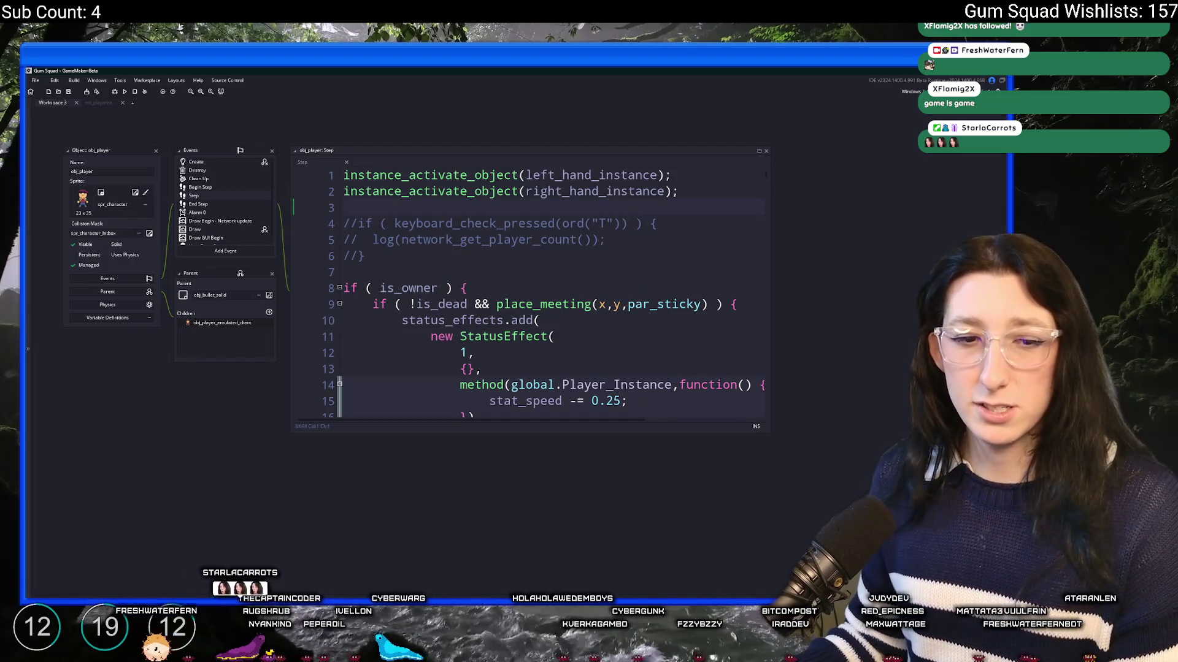
{"action": "left_click_drag", "start_coordinate": [228, 169], "coordinate": [178, 189]}
Show the obj_player Create event code alongside the project Asset Browser
{"action": "left_click", "coordinate": [177, 190]}
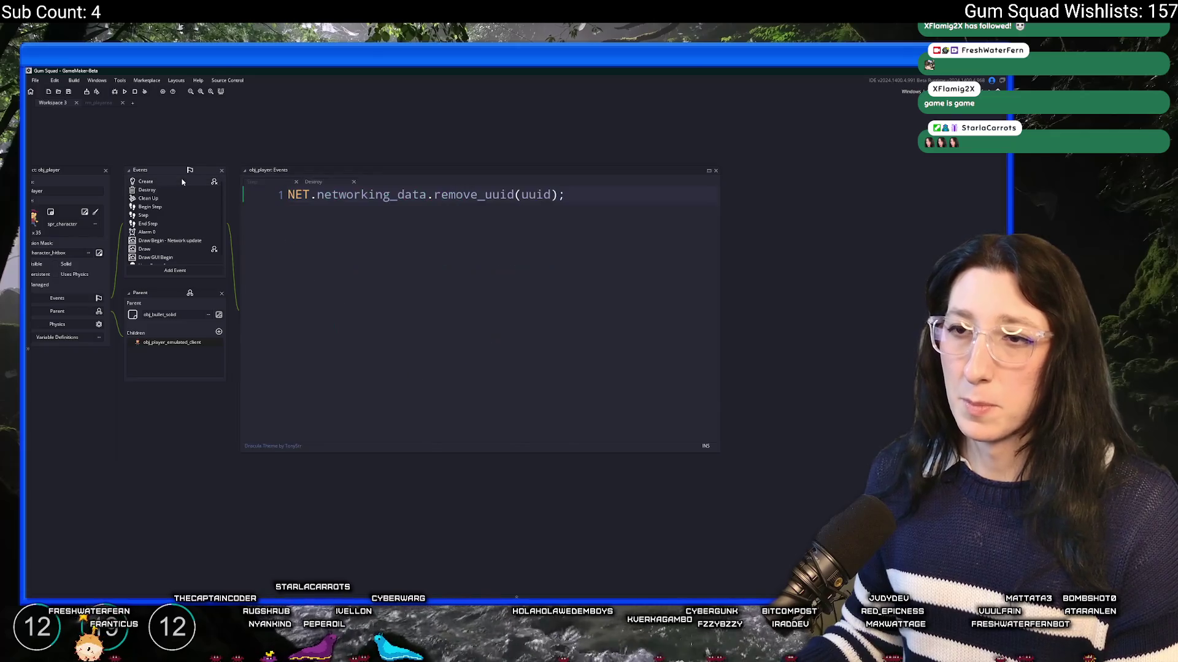
{"action": "left_click", "coordinate": [178, 181]}
{"action": "left_click", "coordinate": [1001, 201]}
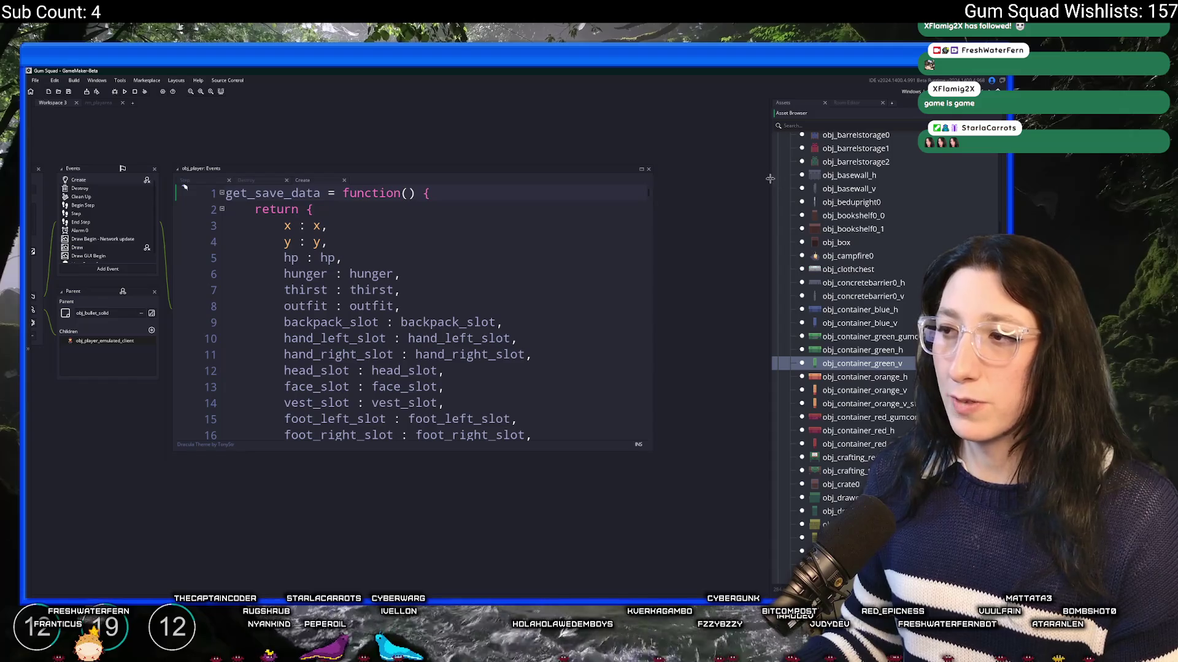
Locate the bookshelf asset, collapse the Objects folder and expand the Scripts folder
{"action": "key", "text": "ctrl+t"}
{"action": "type", "text": "bookshelf"}
{"action": "key", "text": "Return"}
{"action": "scroll", "coordinate": [933, 326], "scroll_direction": "up", "scroll_amount": 15}
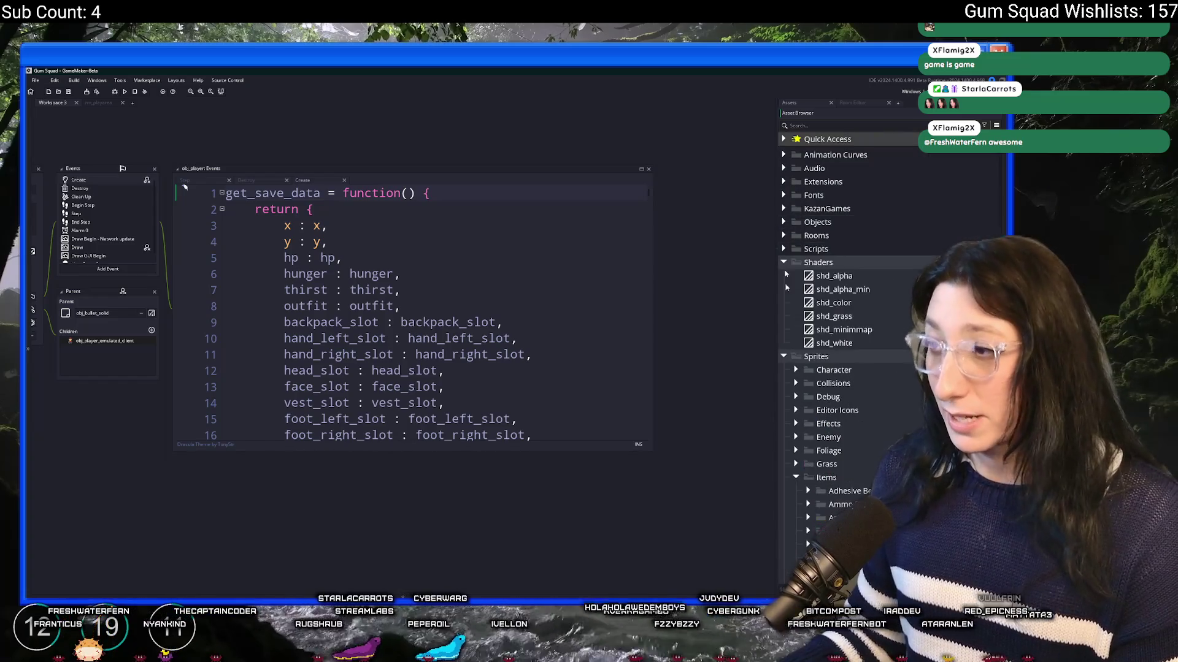
{"action": "left_click", "coordinate": [783, 223]}
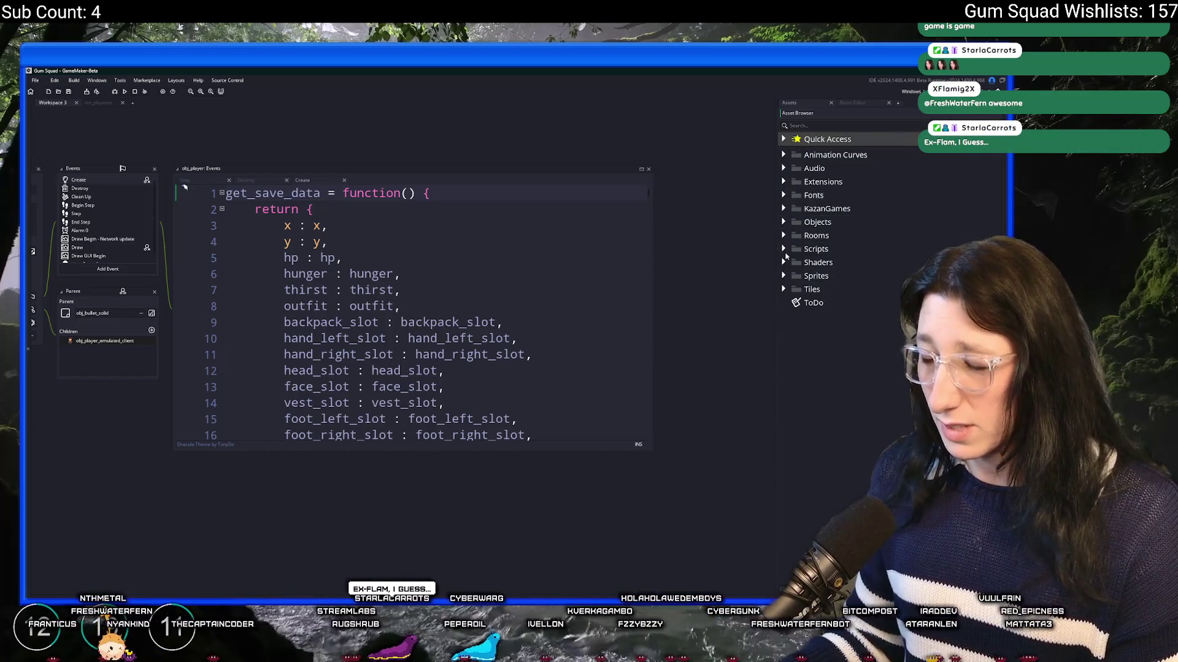
{"action": "left_click", "coordinate": [783, 249]}
Create a new script in Scripts named scr_xp and select all its code
{"action": "right_click", "coordinate": [797, 249]}
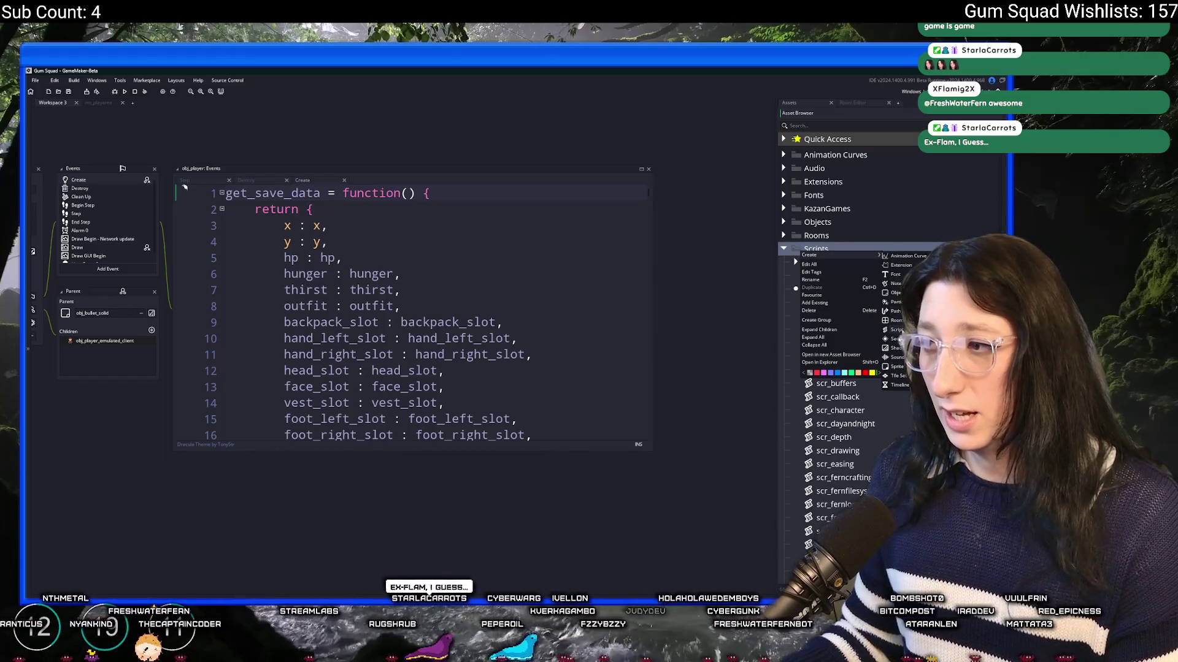
{"action": "left_click", "coordinate": [896, 330]}
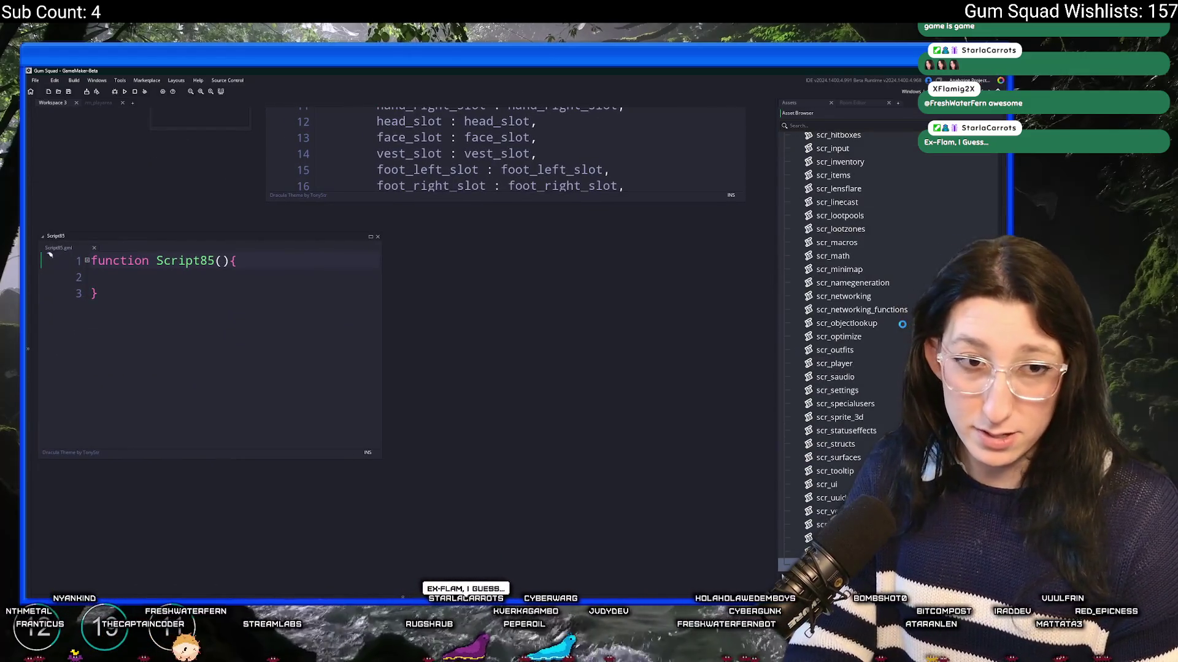
{"action": "type", "text": "scr_xp"}
{"action": "key", "text": "Return"}
{"action": "left_click", "coordinate": [267, 310]}
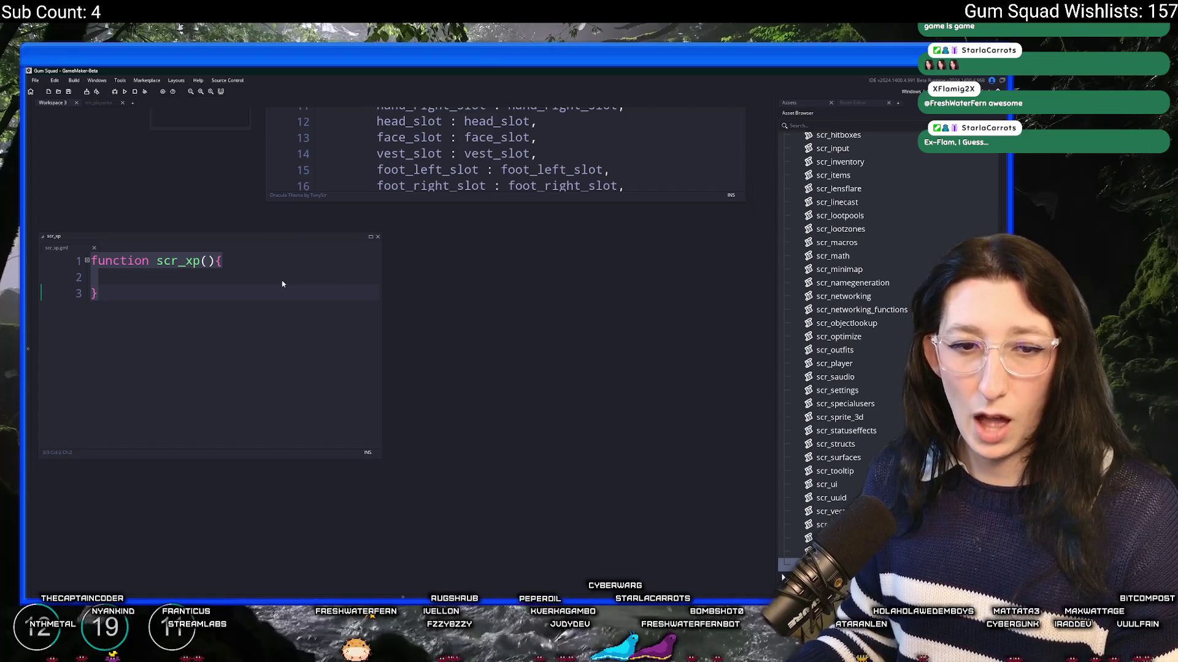
{"action": "left_click", "coordinate": [370, 238]}
{"action": "key", "text": "ctrl+a"}
Start line 1 with 'function' and hide the Asset Browser to widen the editor
{"action": "type", "text": "function"}
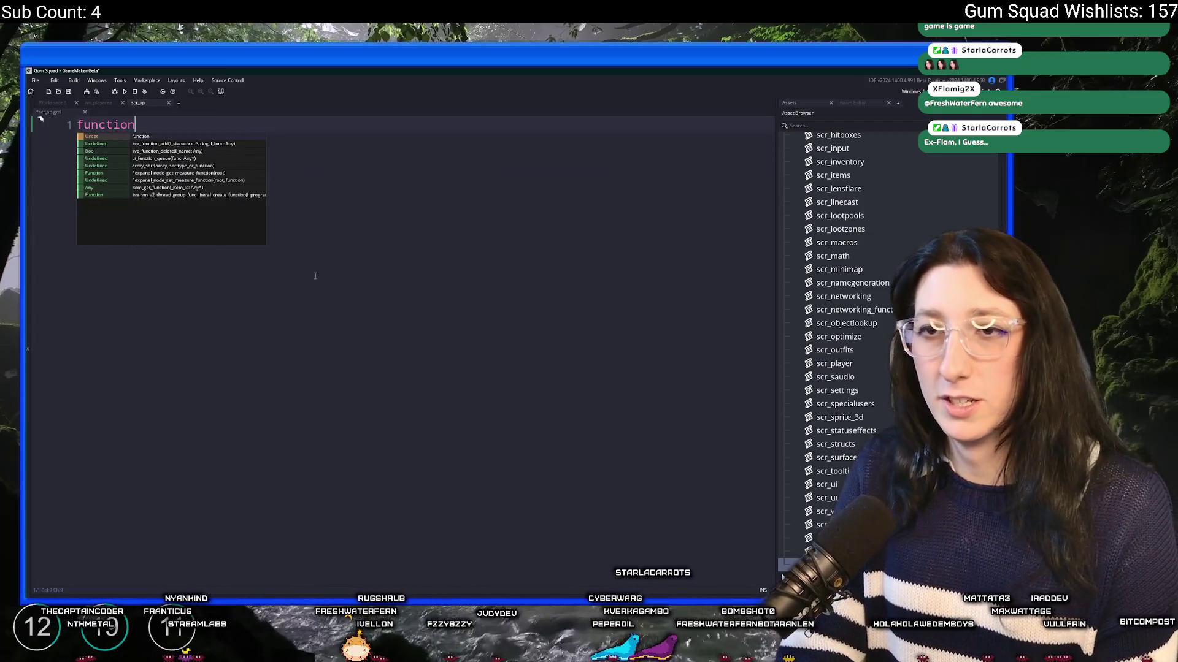
{"action": "type", "text": " \\"}
{"action": "key", "text": "Return"}
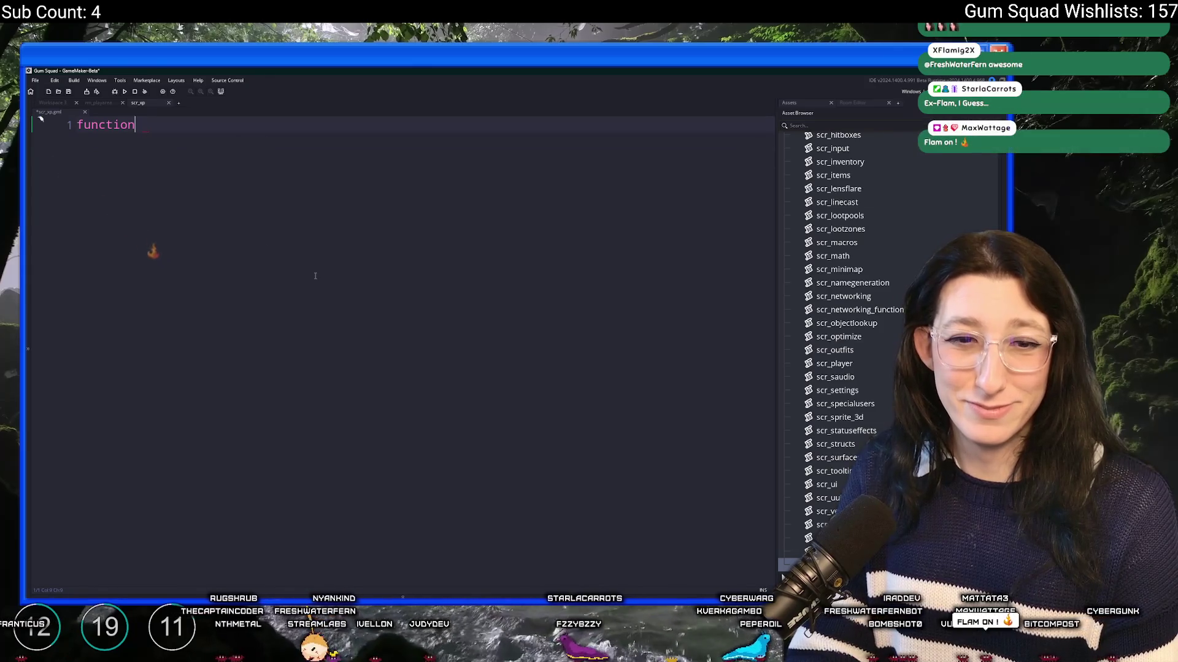
{"action": "key", "text": "Return"}
{"action": "key", "text": "BackSpace"}
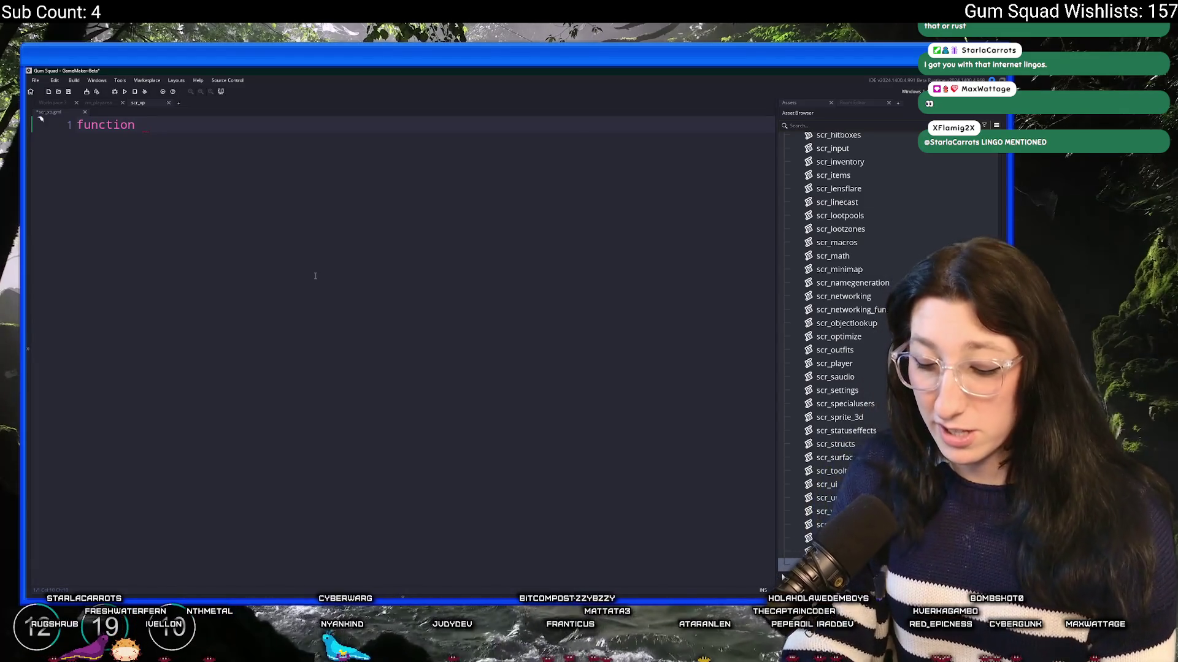
{"action": "key", "text": "F12"}
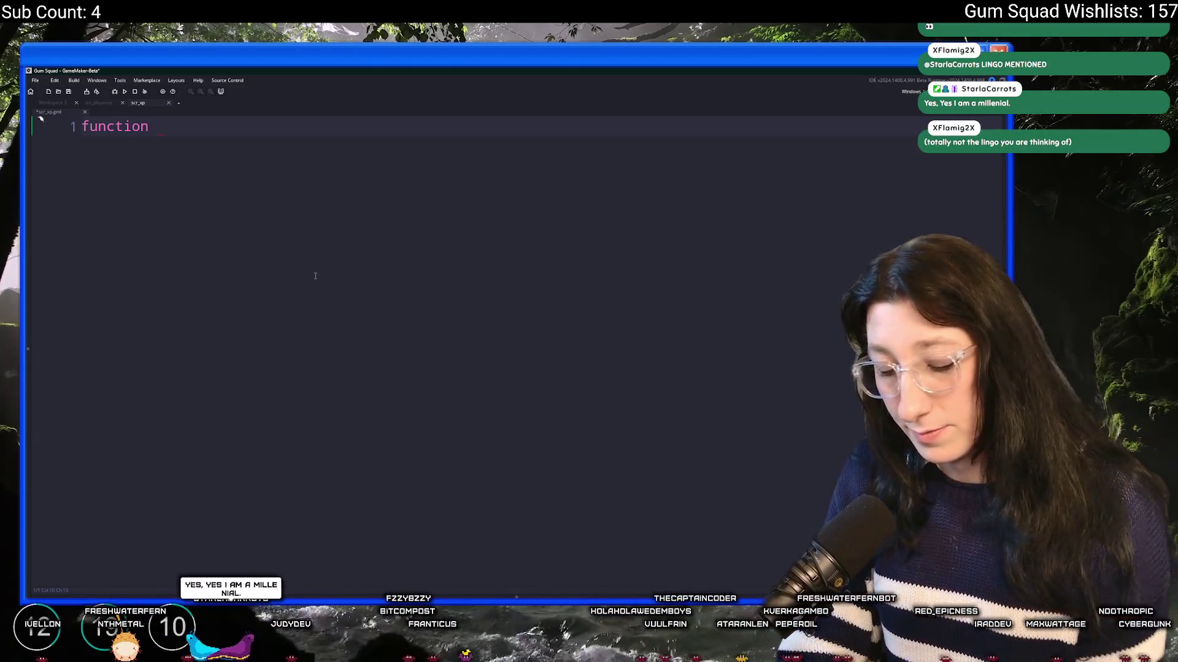
Declare 'function XpSystem() constructor {', correcting the misspelled 'constructor'
{"action": "type", "text": "xp"}
{"action": "key", "text": "BackSpace"}
{"action": "key", "text": "BackSpace"}
{"action": "type", "text": "XpSystemk"}
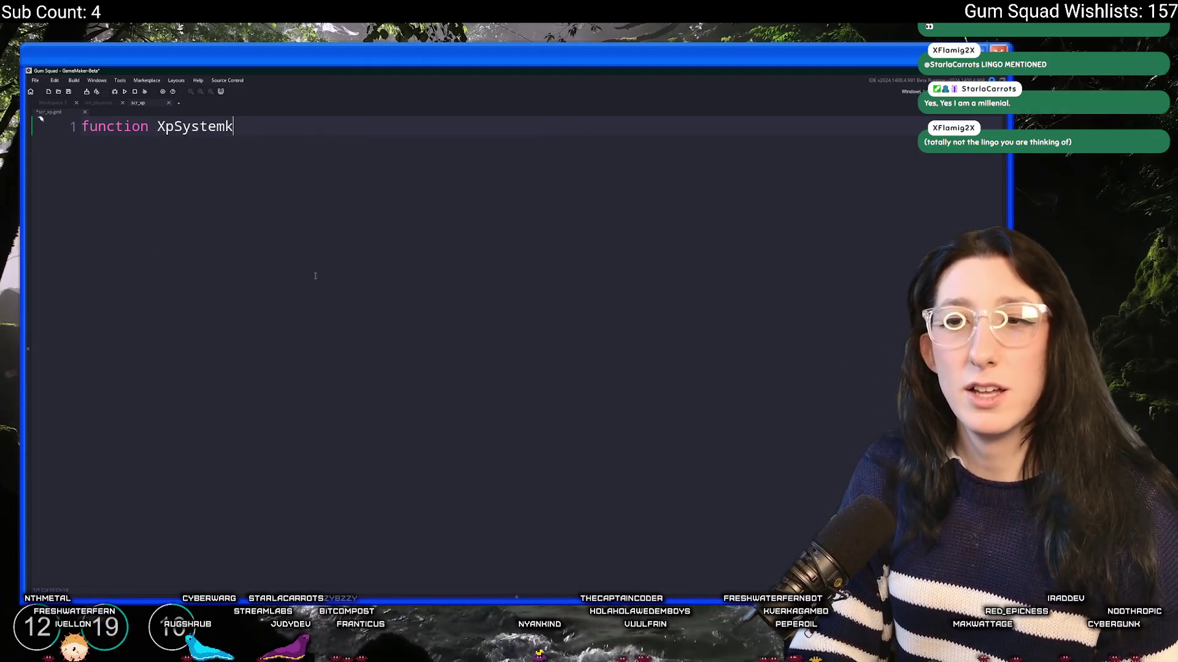
{"action": "key", "text": "BackSpace"}
{"action": "key", "text": "BackSpace"}
{"action": "key", "text": "BackSpace"}
{"action": "type", "text": "XpSystem"}
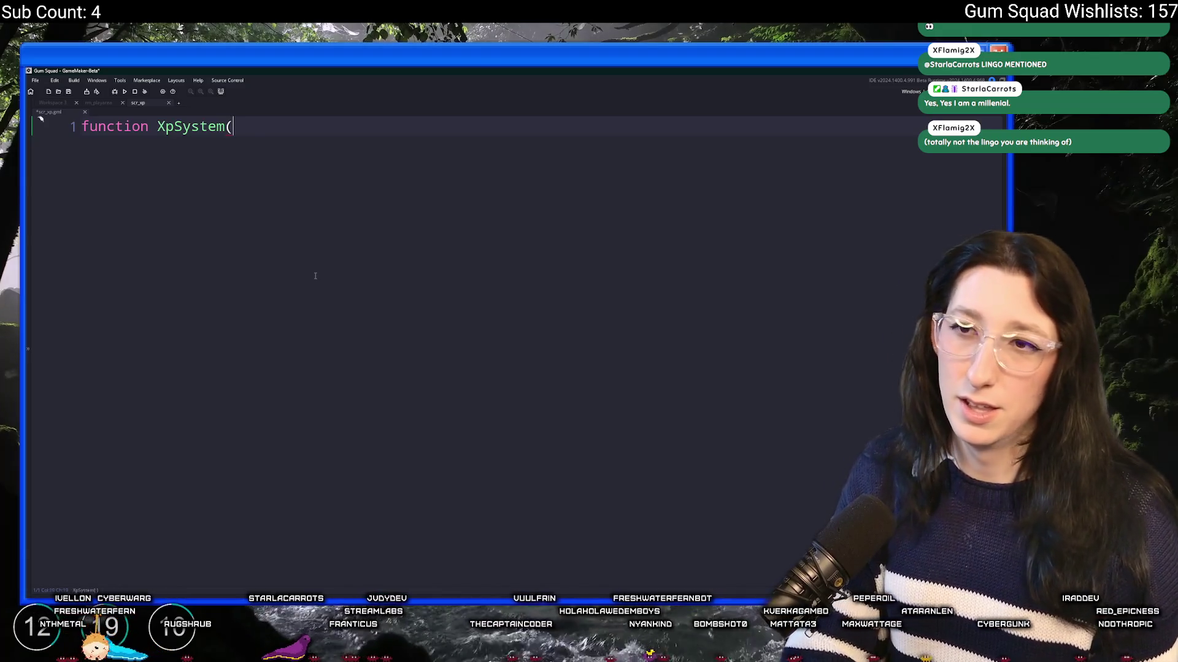
{"action": "type", "text": ") c {"}
{"action": "key", "text": "Return"}
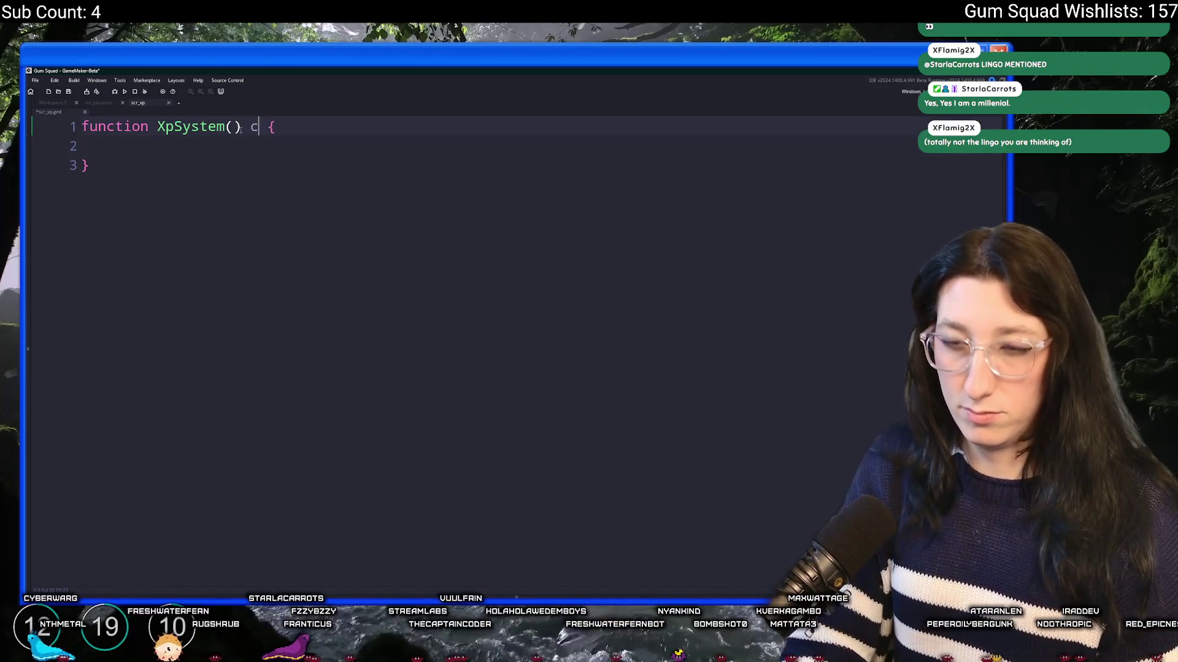
{"action": "type", "text": "onstrtuctor"}
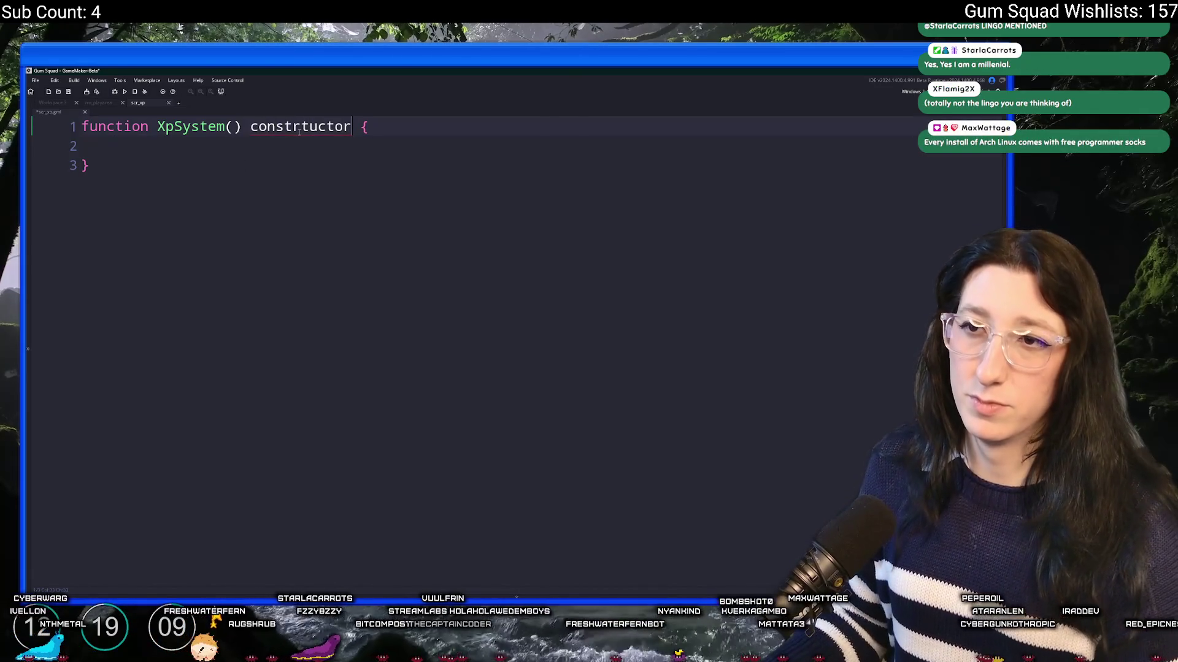
{"action": "left_click", "coordinate": [299, 126]}
{"action": "key", "text": "BackSpace"}
{"action": "key", "text": "BackSpace"}
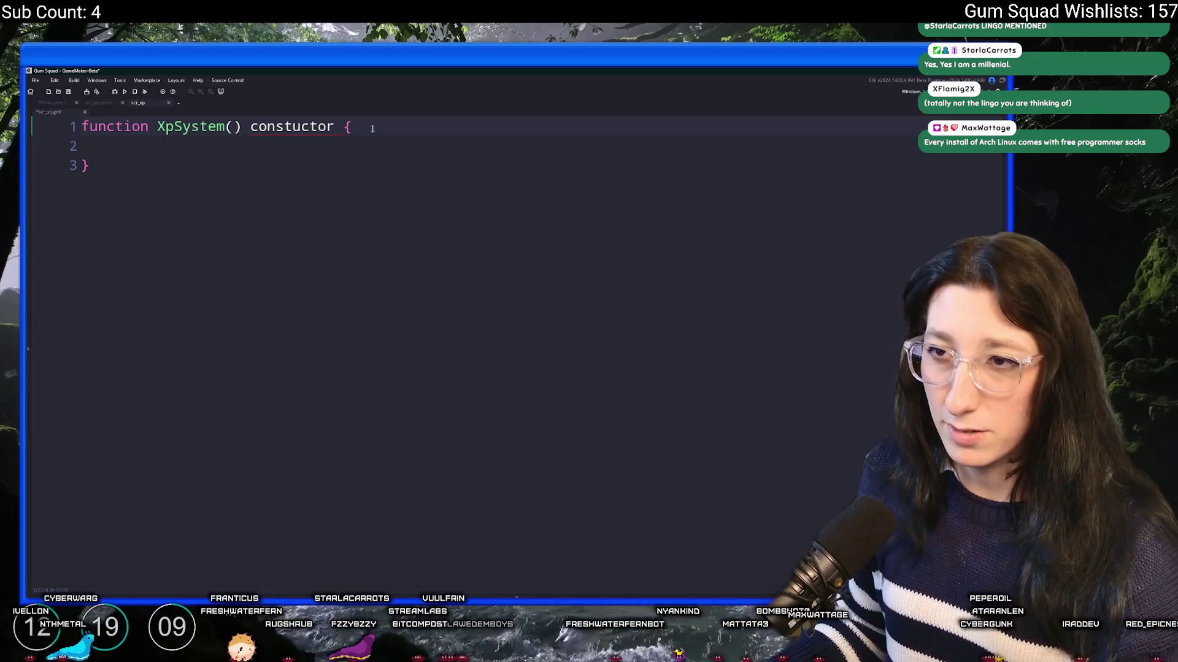
{"action": "type", "text": "r"}
{"action": "left_click", "coordinate": [418, 123]}
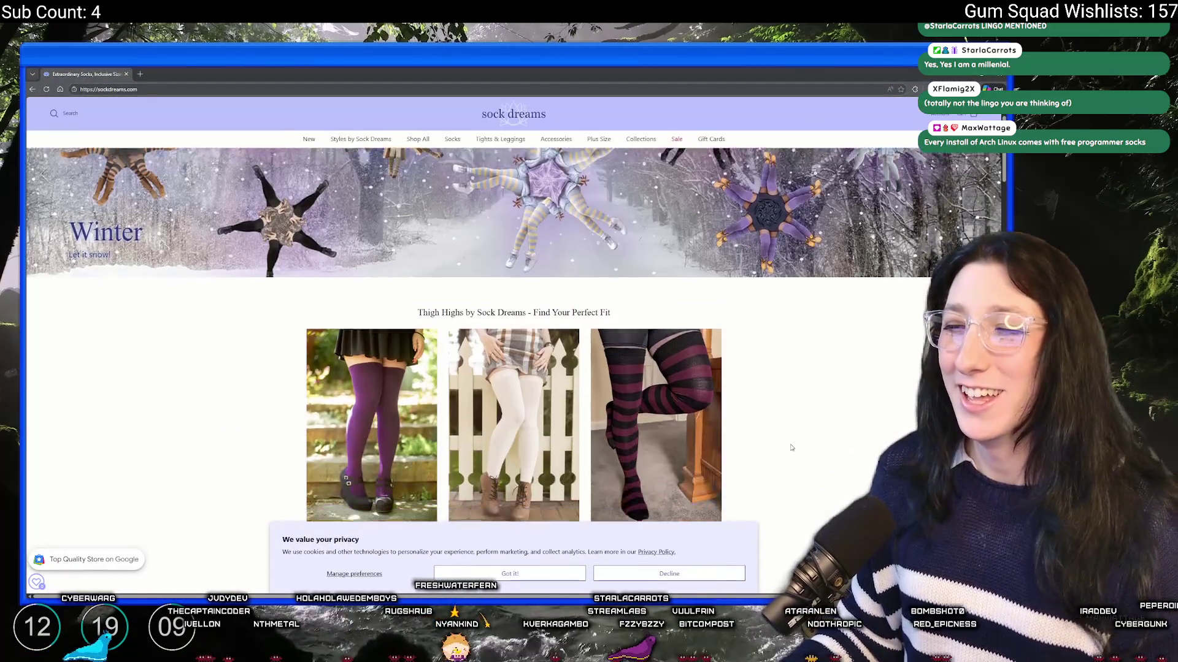
Open SEE MORE under Longer Extraordinary Thigh Highs on the Sock Dreams homepage
{"action": "scroll", "coordinate": [791, 448], "scroll_direction": "down", "scroll_amount": 2}
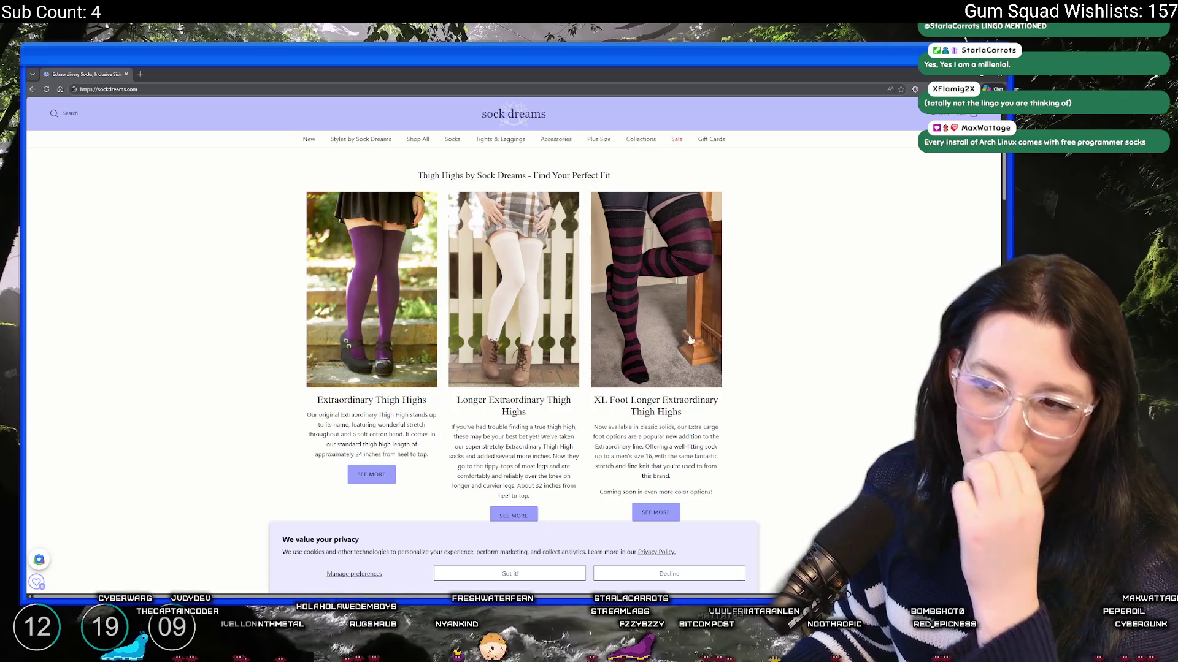
{"action": "scroll", "coordinate": [466, 368], "scroll_direction": "down", "scroll_amount": 2}
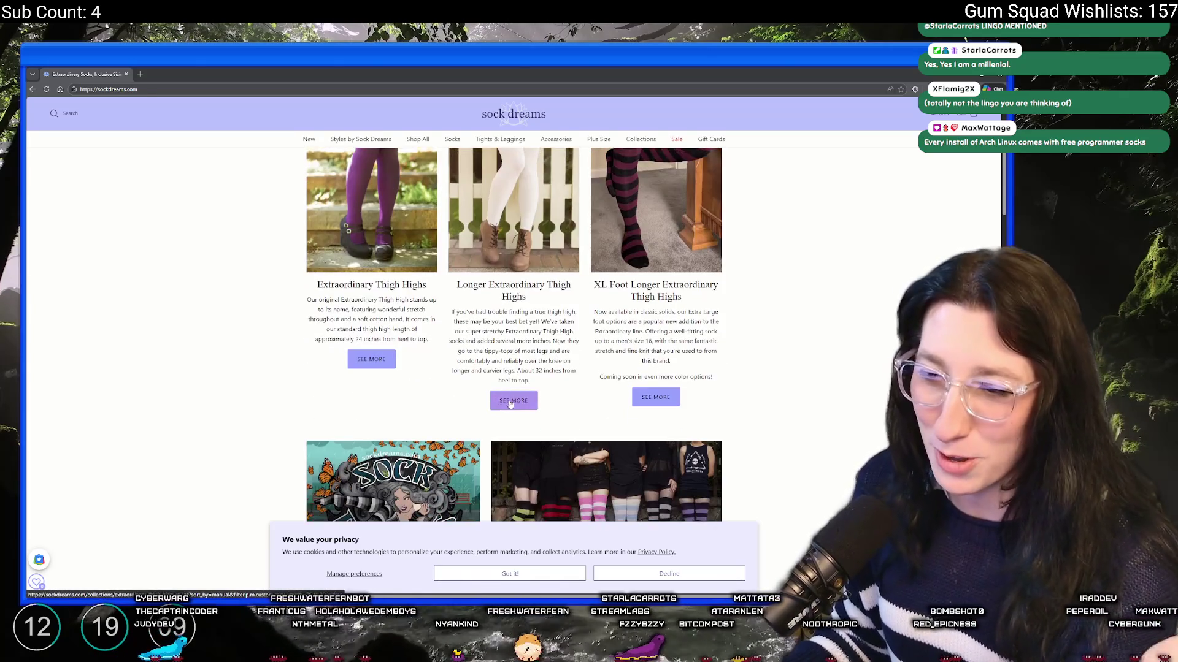
{"action": "left_click", "coordinate": [505, 399]}
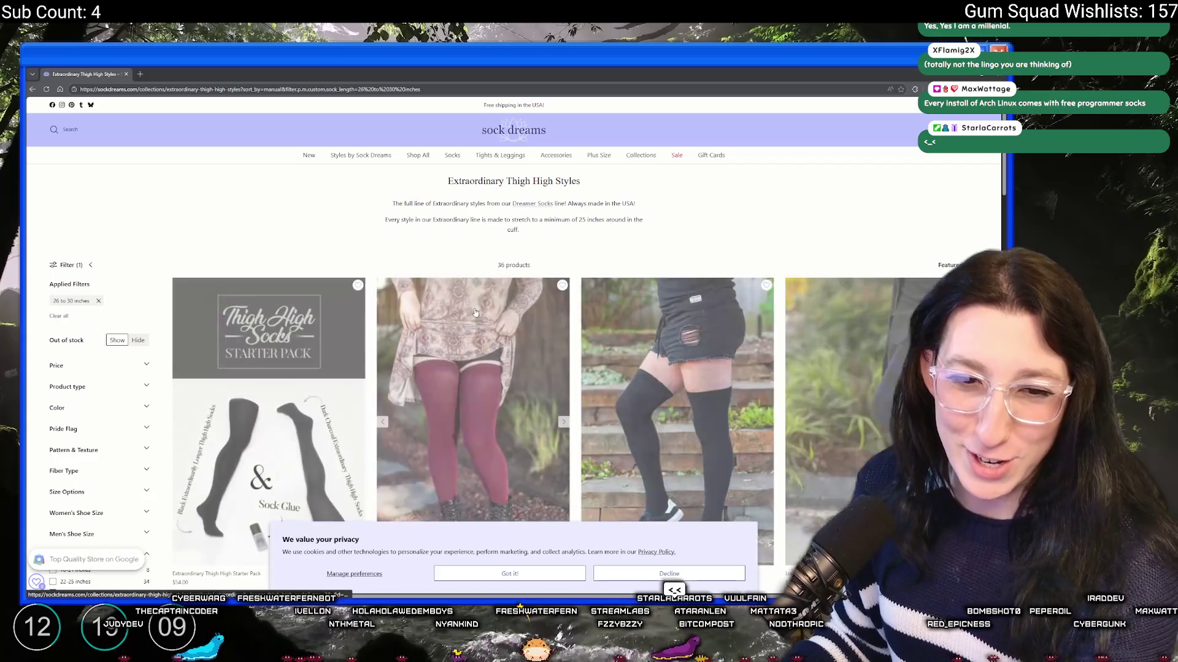
Browse the thigh-high product grid, then return to the empty XpSystem constructor in GameMaker
{"action": "scroll", "coordinate": [555, 405], "scroll_direction": "down", "scroll_amount": 6}
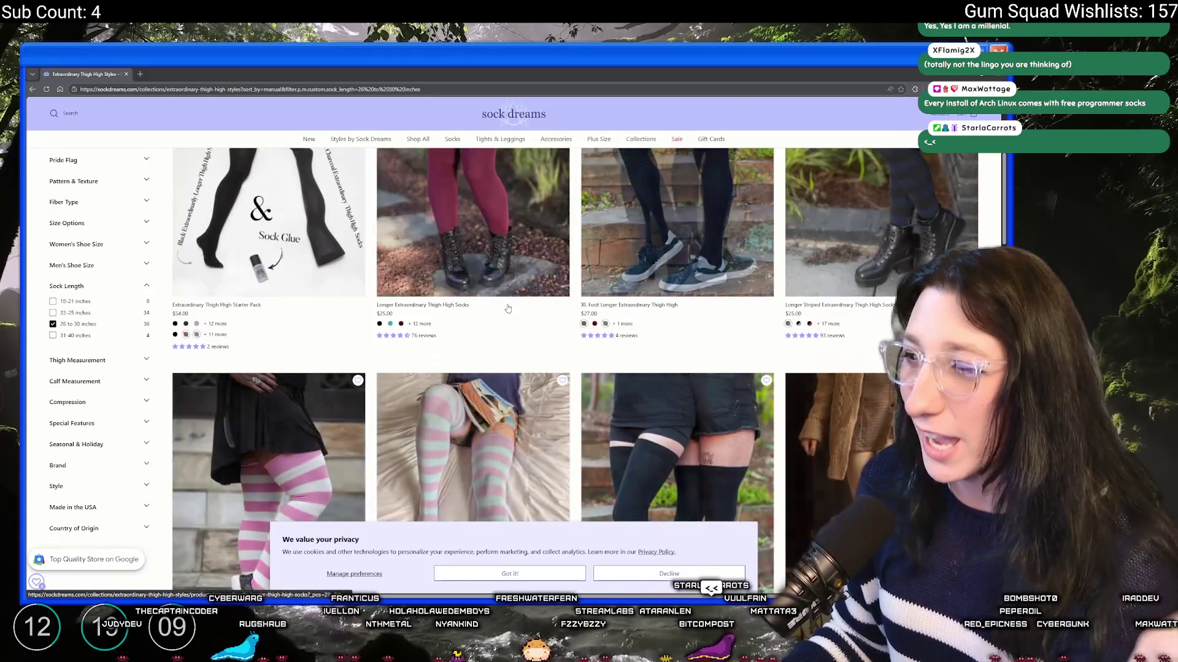
{"action": "scroll", "coordinate": [560, 244], "scroll_direction": "down", "scroll_amount": 5}
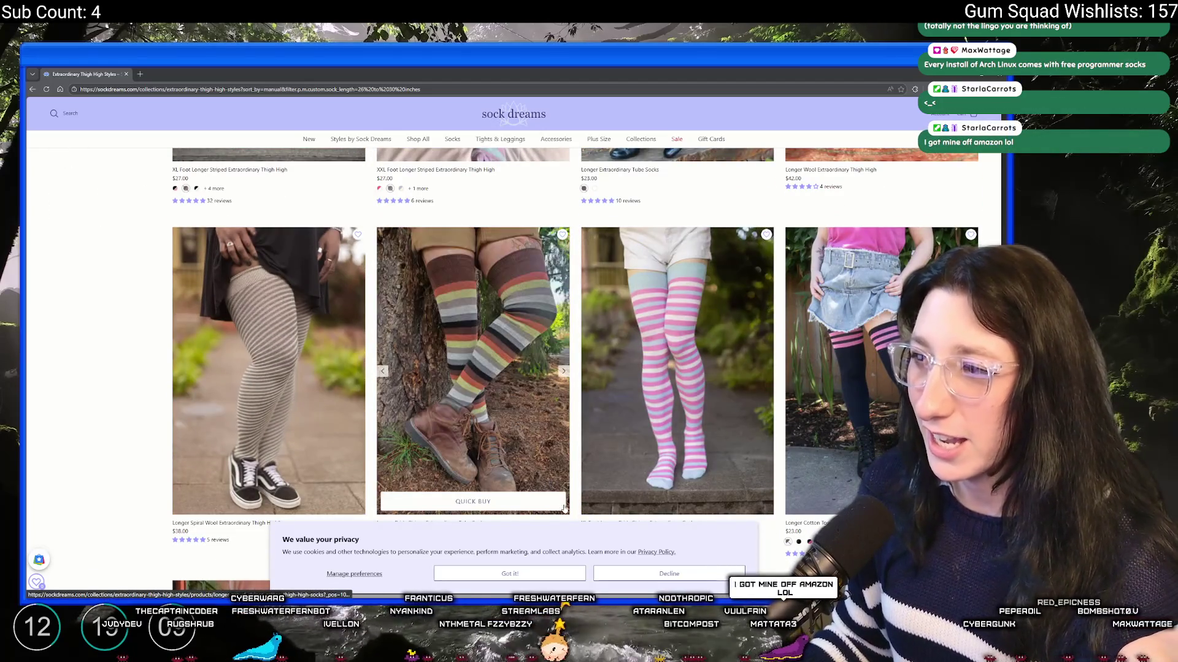
{"action": "scroll", "coordinate": [539, 349], "scroll_direction": "up", "scroll_amount": 10}
{"action": "scroll", "coordinate": [539, 348], "scroll_direction": "up", "scroll_amount": 2}
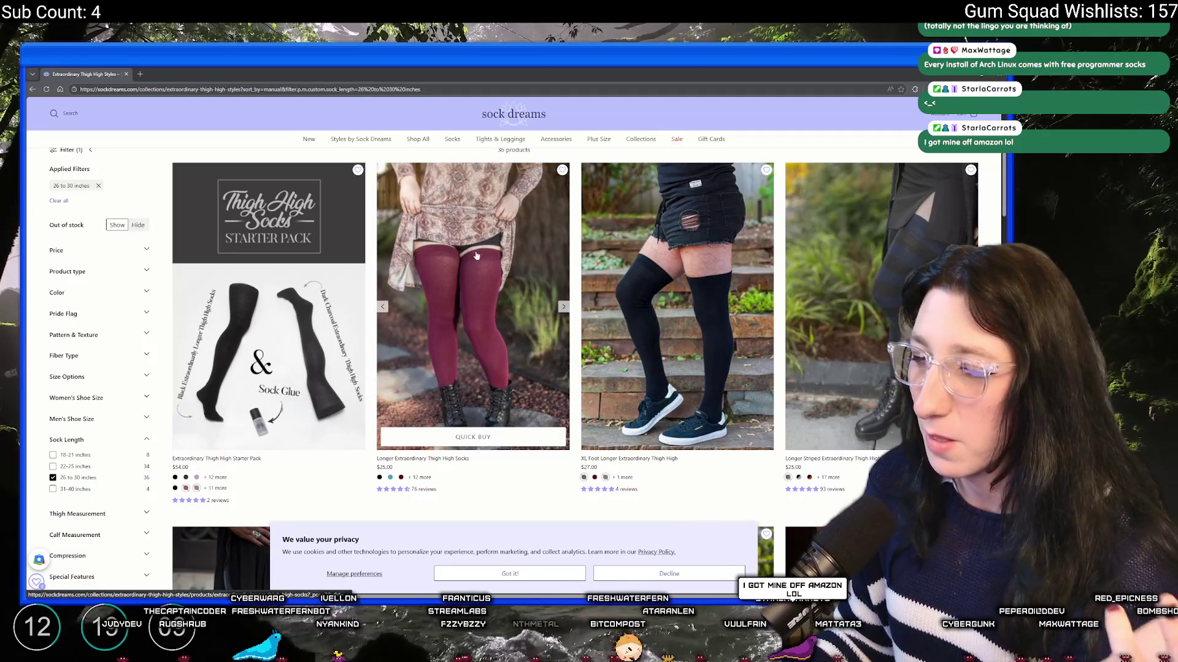
{"action": "scroll", "coordinate": [472, 276], "scroll_direction": "down", "scroll_amount": 4}
{"action": "mouse_move", "coordinate": [555, 139]}
{"action": "scroll", "coordinate": [442, 227], "scroll_direction": "down", "scroll_amount": 14}
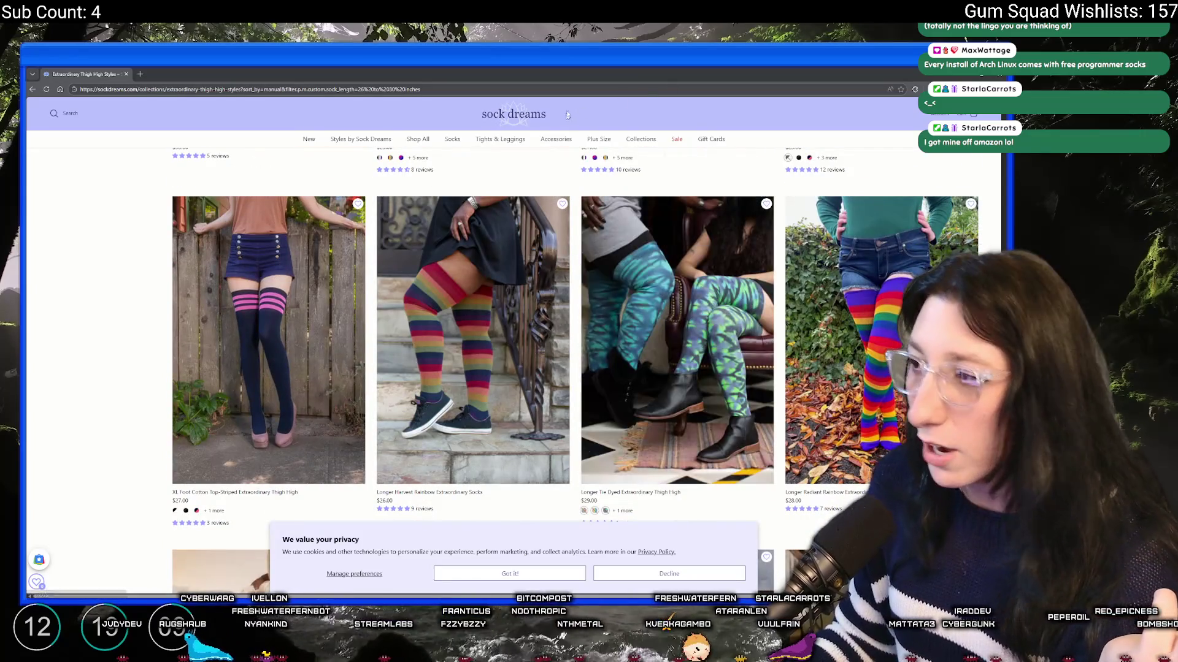
{"action": "scroll", "coordinate": [531, 371], "scroll_direction": "down", "scroll_amount": 4}
{"action": "scroll", "coordinate": [532, 371], "scroll_direction": "down", "scroll_amount": 8}
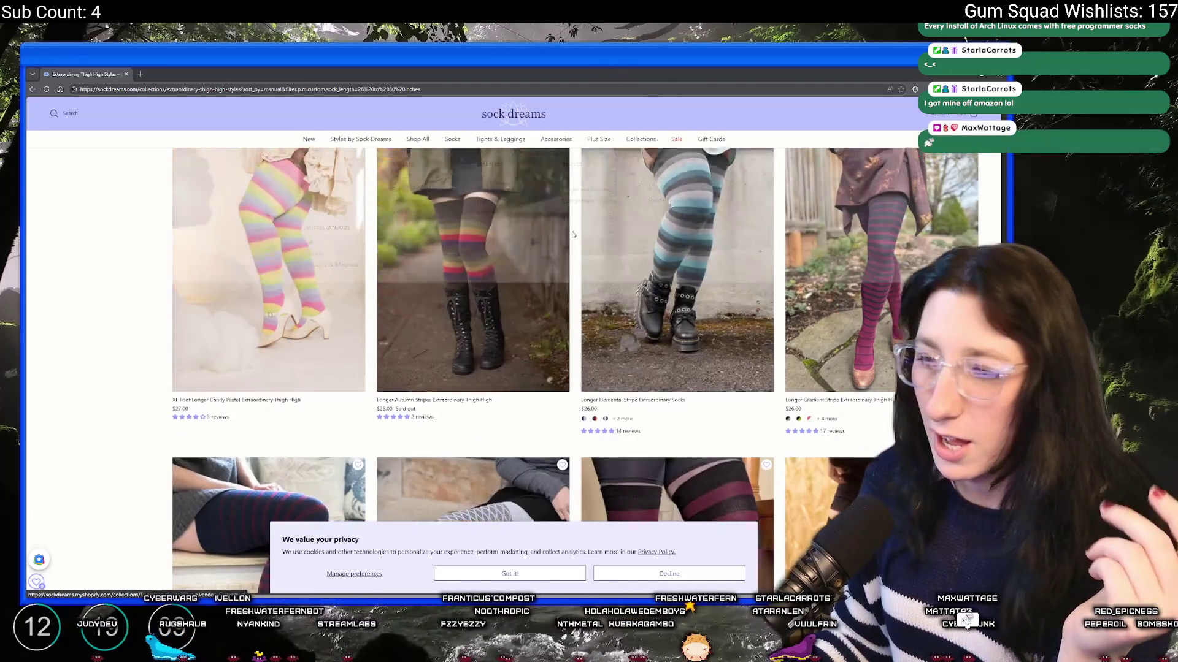
{"action": "scroll", "coordinate": [278, 391], "scroll_direction": "down", "scroll_amount": 10}
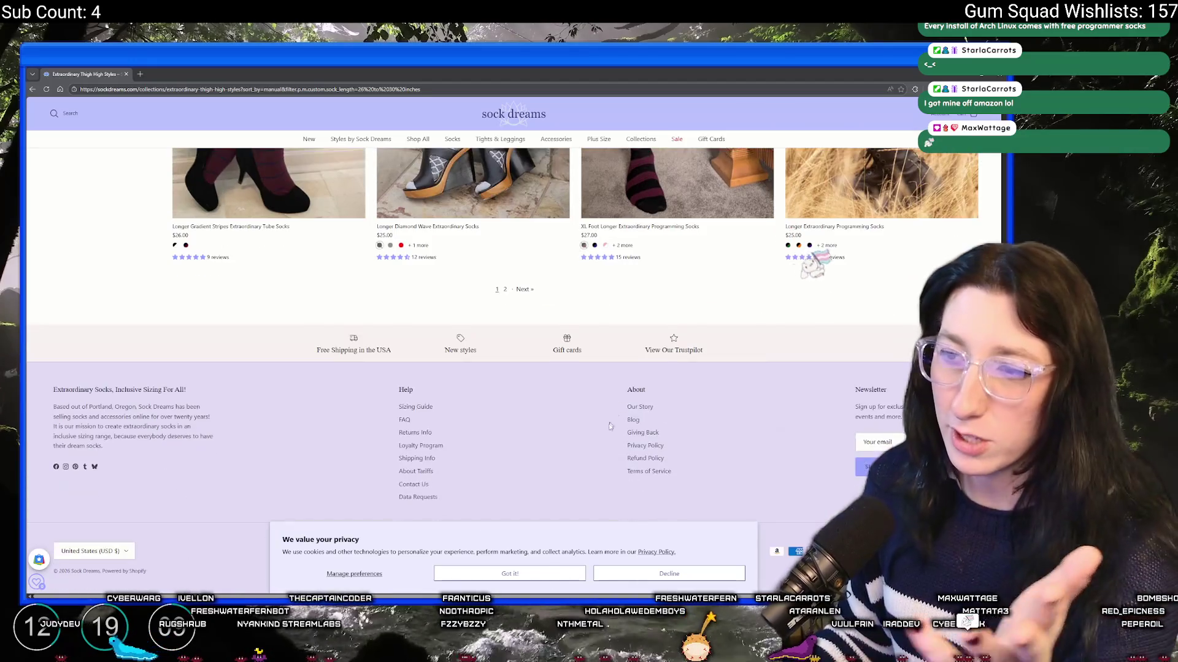
{"action": "scroll", "coordinate": [277, 390], "scroll_direction": "up", "scroll_amount": 10}
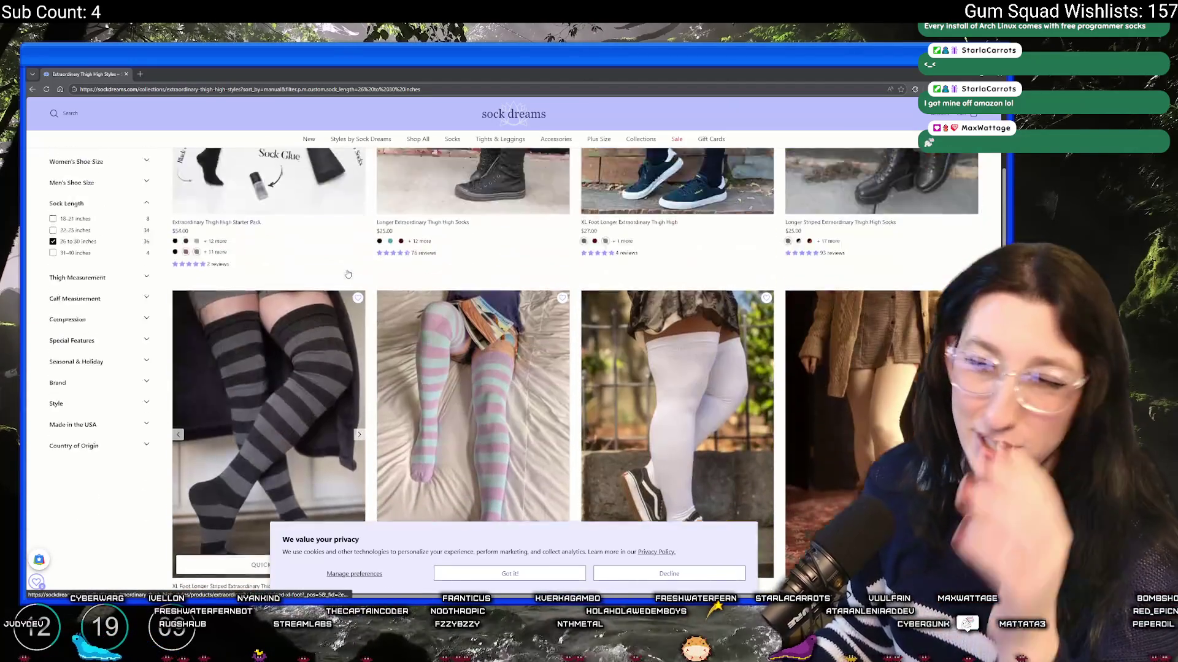
{"action": "scroll", "coordinate": [426, 324], "scroll_direction": "up", "scroll_amount": 10}
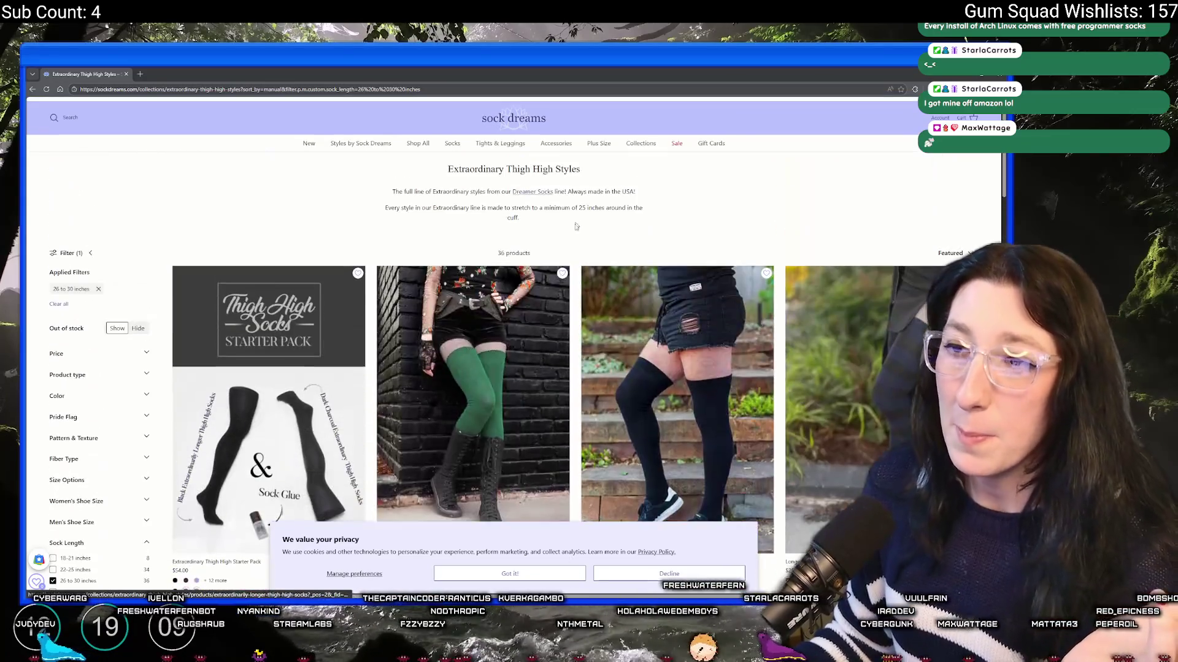
{"action": "scroll", "coordinate": [206, 125], "scroll_direction": "down", "scroll_amount": 3}
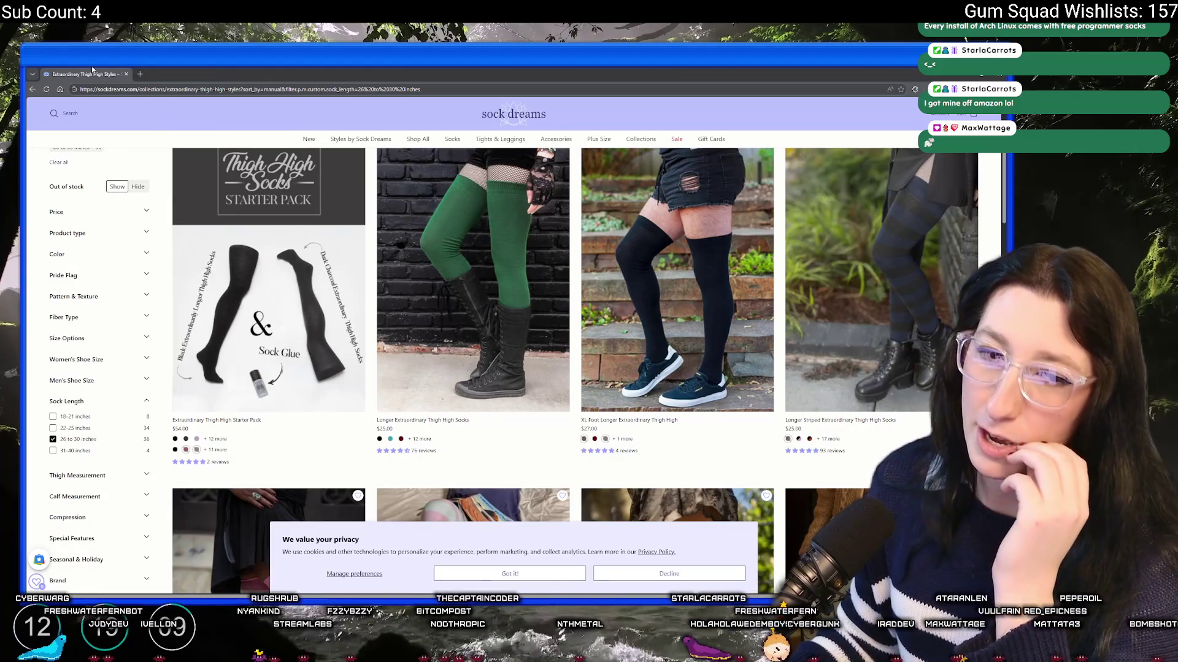
{"action": "key", "text": "alt+Tab"}
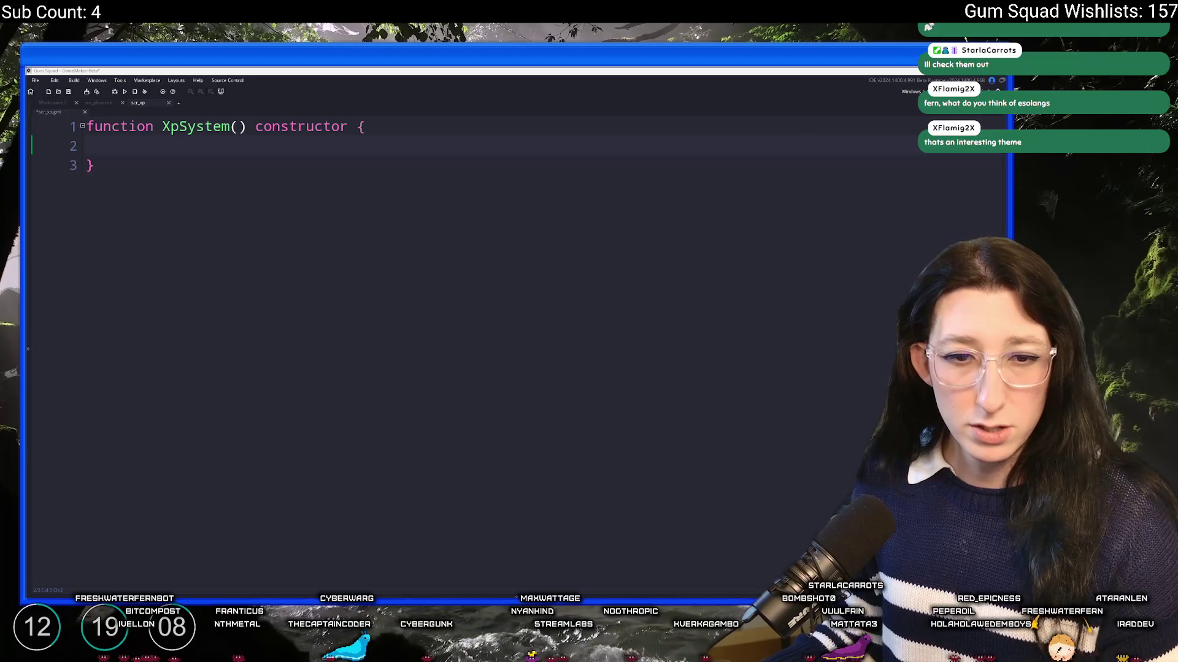
{"action": "left_click", "coordinate": [440, 142]}
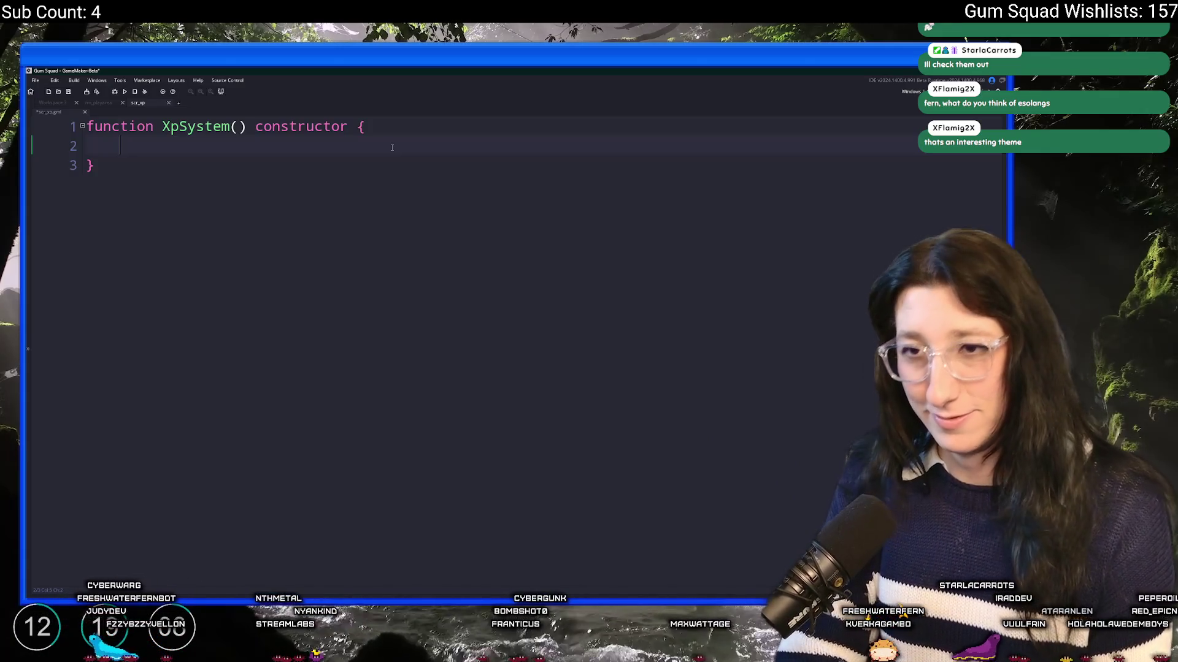
Write 'xp = 0;' as the first line of the XpSystem constructor
{"action": "type", "text": "xpu"}
{"action": "key", "text": "BackSpace"}
{"action": "type", "text": "= 0;"}
{"action": "key", "text": "Return"}
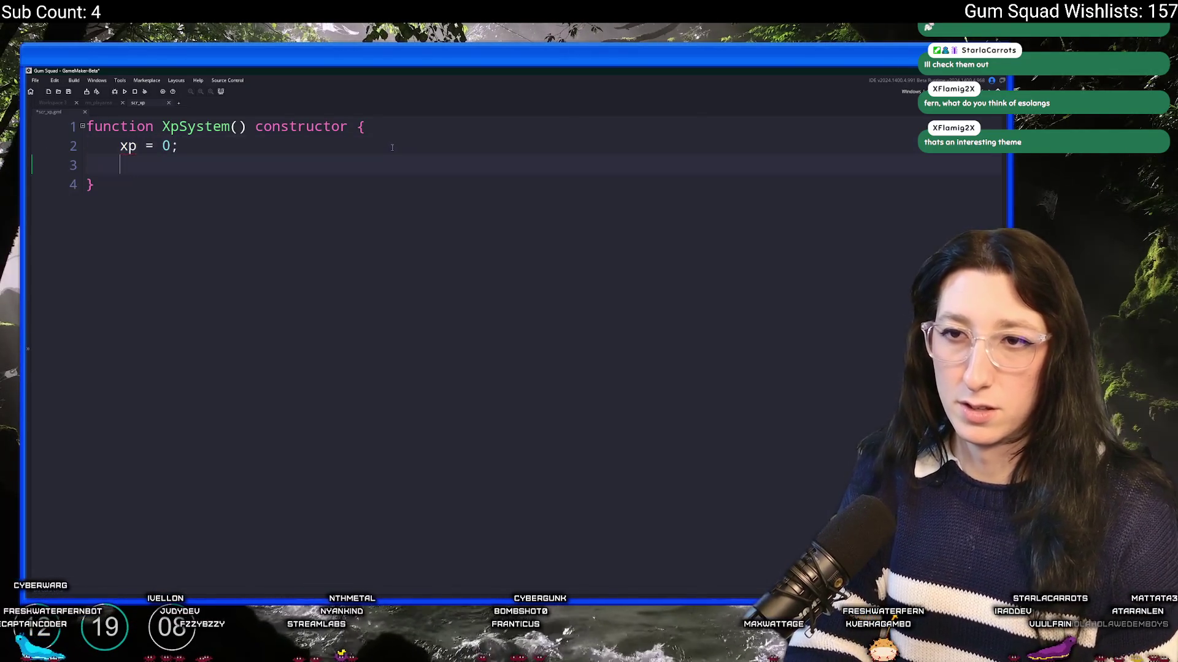
Begin an 'xp_required =' assignment on the next line, fixing the typos
{"action": "type", "text": "xp_"}
{"action": "key", "text": "BackSpace"}
{"action": "key", "text": "BackSpace"}
{"action": "key", "text": "BackSpace"}
{"action": "type", "text": "leveli"}
{"action": "key", "text": "BackSpace"}
{"action": "key", "text": "BackSpace"}
{"action": "key", "text": "BackSpace"}
{"action": "type", "text": "xp_requiedk"}
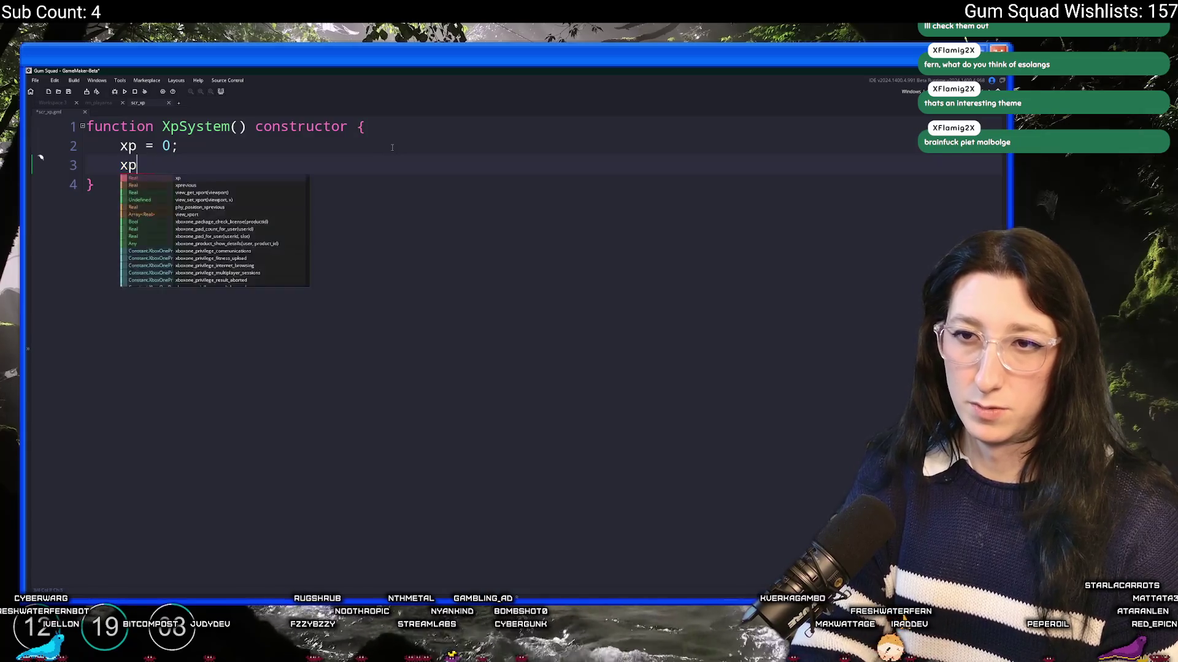
{"action": "key", "text": "BackSpace"}
{"action": "key", "text": "BackSpace"}
{"action": "key", "text": "BackSpace"}
{"action": "type", "text": "red ="}
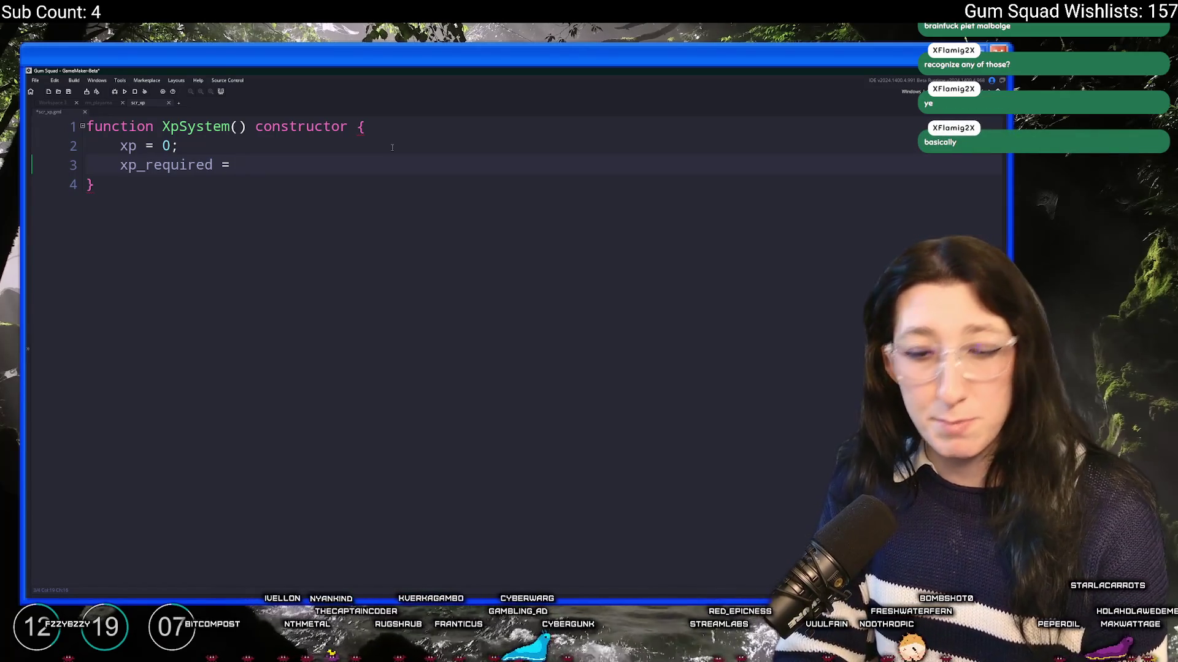
{"action": "scroll", "coordinate": [392, 147], "scroll_direction": "up", "scroll_amount": 2, "text": "ctrl"}
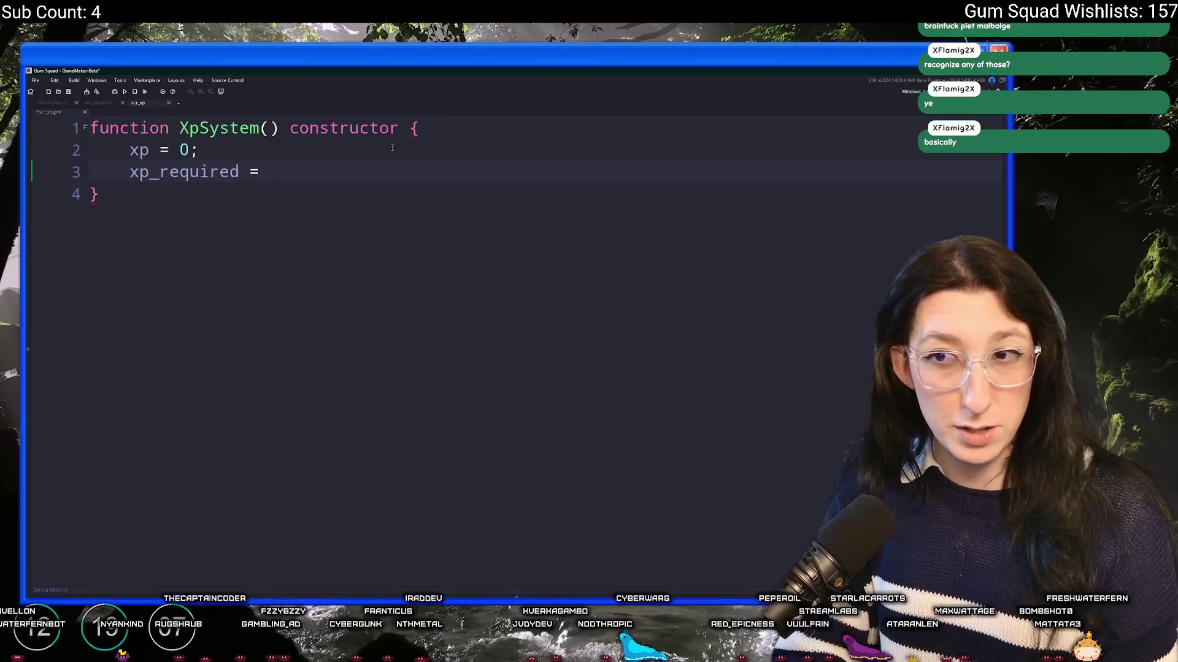
Assign xp_required an empty bracketed list '[ ];' split across indented lines
{"action": "type", "text": "[ ];"}
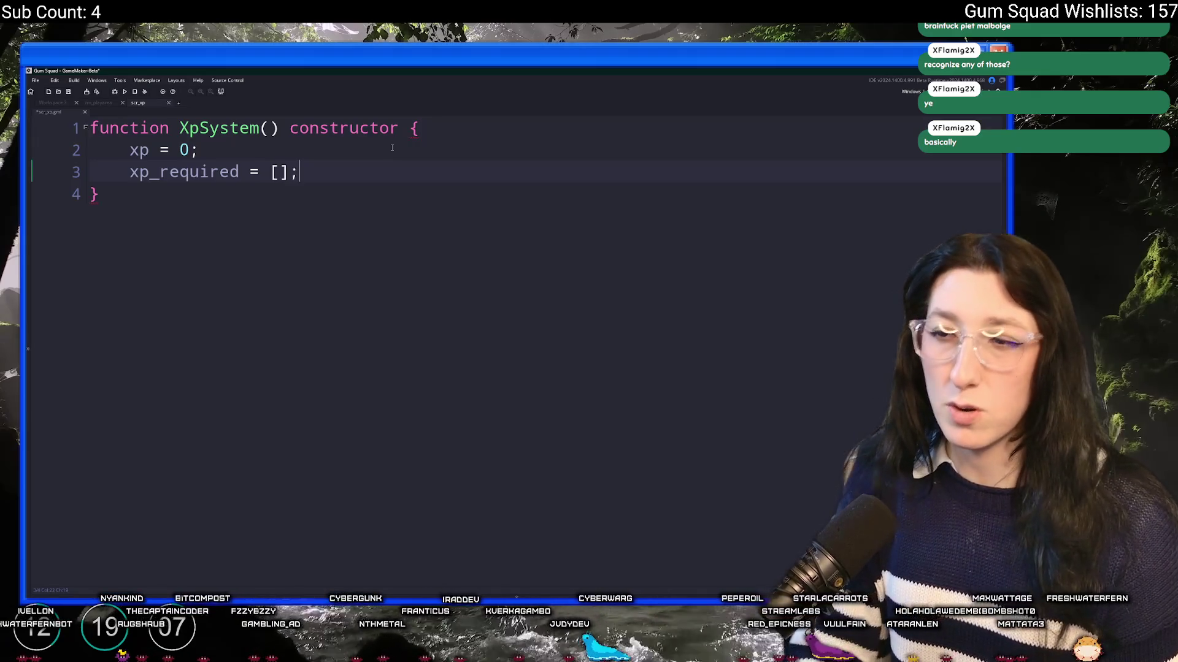
{"action": "key", "text": "Left"}
{"action": "key", "text": "Left"}
{"action": "key", "text": "Return"}
{"action": "key", "text": "Return"}
{"action": "key", "text": "Tab"}
{"action": "type", "text": "0"}
{"action": "key", "text": "BackSpace"}
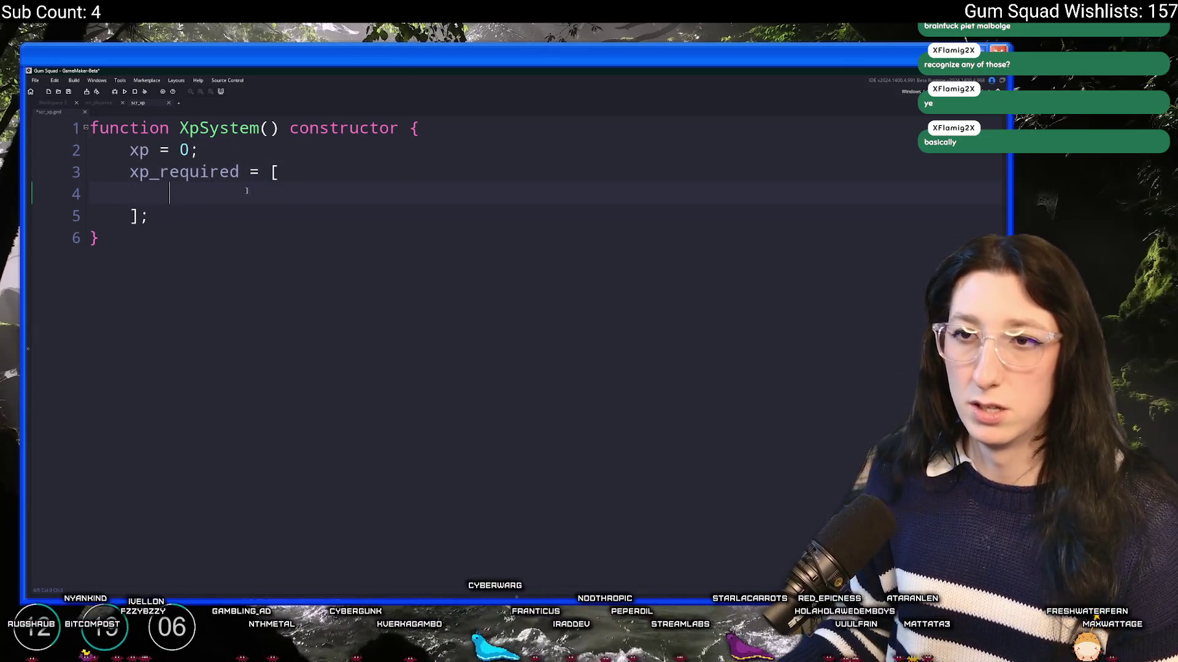
{"action": "mouse_move", "coordinate": [150, 216]}
{"action": "left_mouse_down"}
{"action": "mouse_move", "coordinate": [224, 194]}
{"action": "mouse_move", "coordinate": [240, 173]}
{"action": "left_mouse_up"}
{"action": "left_click", "coordinate": [278, 173]}
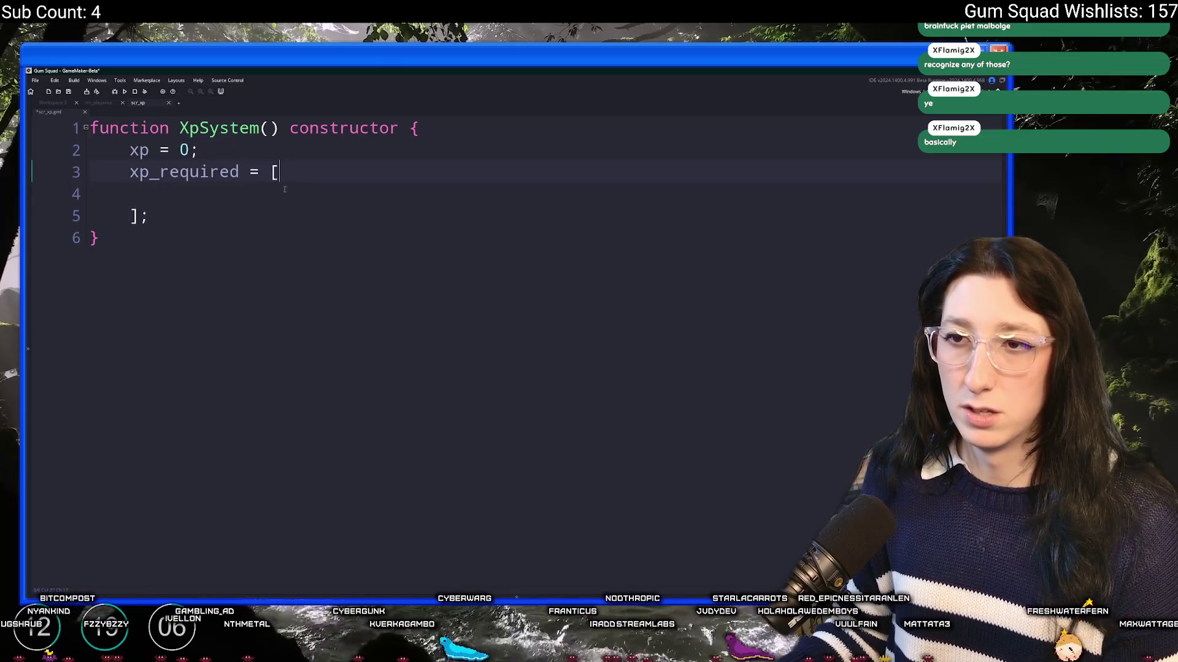
{"action": "left_click", "coordinate": [272, 198]}
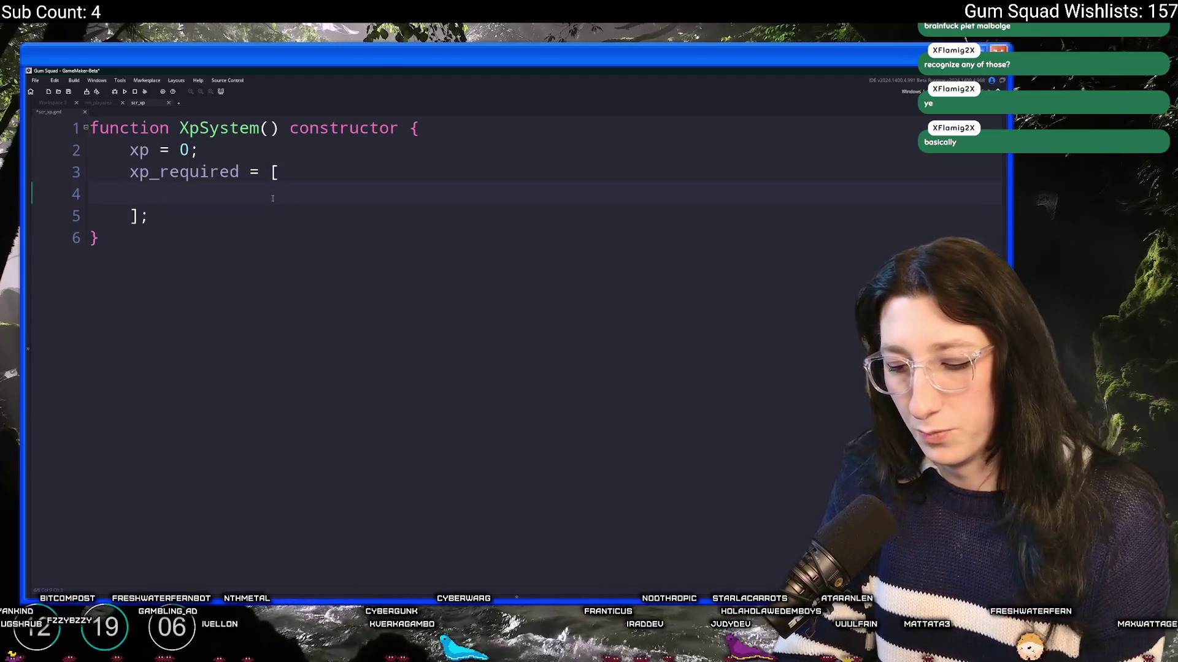
Fill the list with thresholds 500, 1000, 1500 and 2500, one per line
{"action": "type", "text": "500,"}
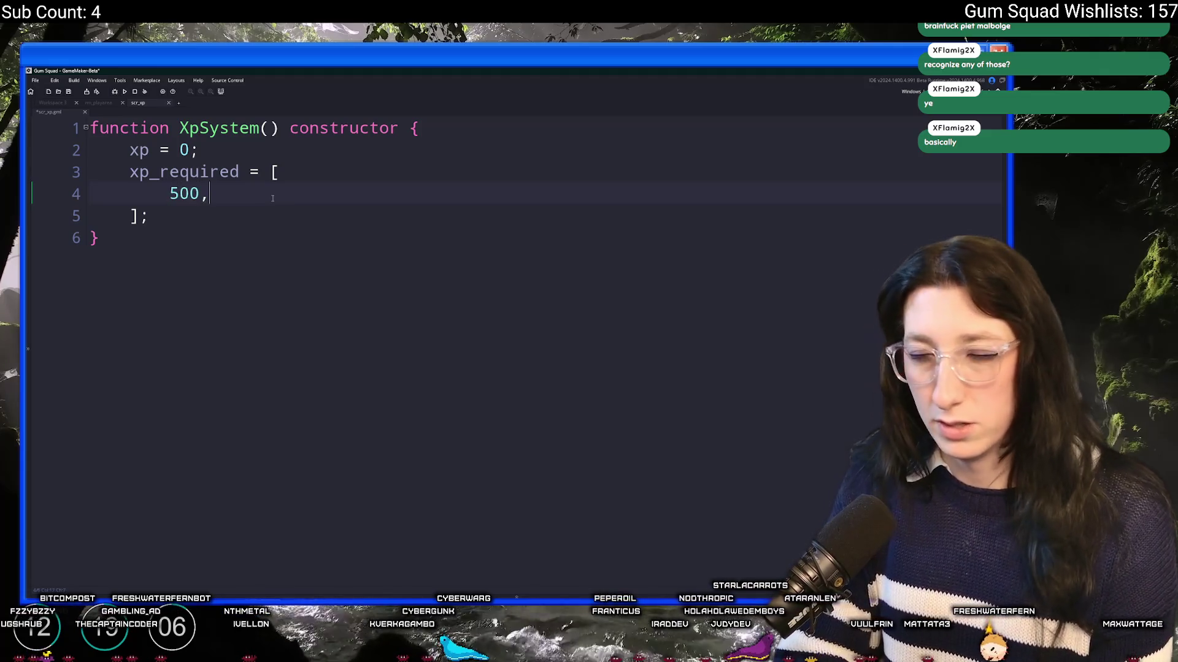
{"action": "key", "text": "Return"}
{"action": "type", "text": "1000,"}
{"action": "key", "text": "Return"}
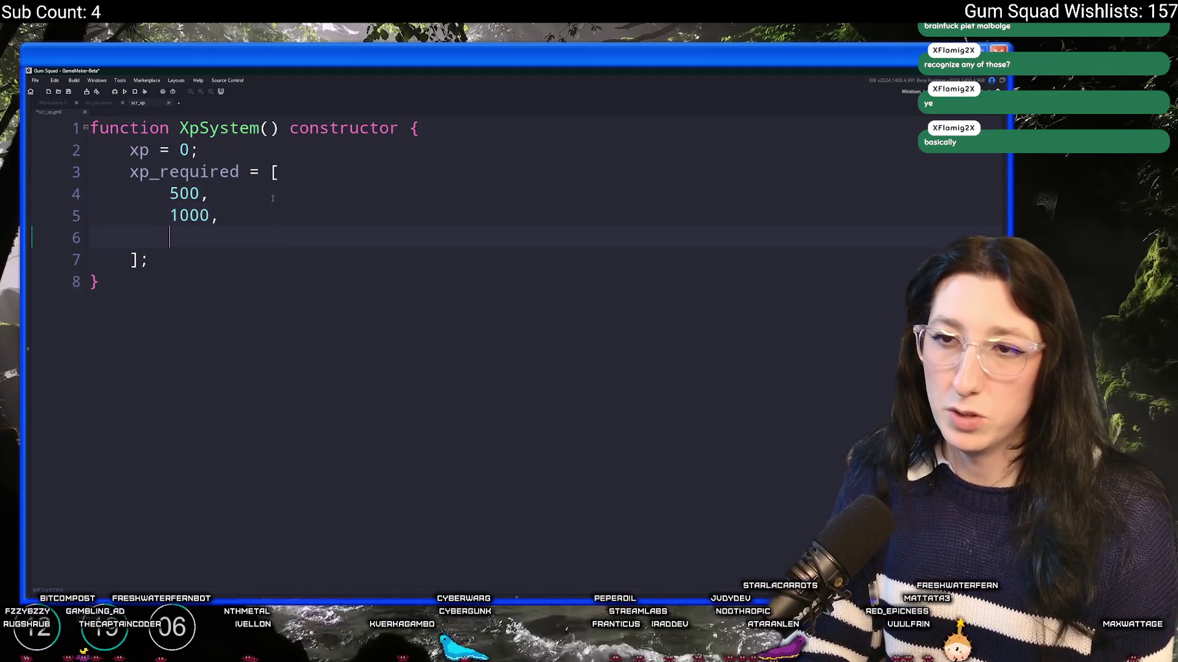
{"action": "type", "text": "2000,"}
{"action": "key", "text": "Return"}
{"action": "type", "text": "500"}
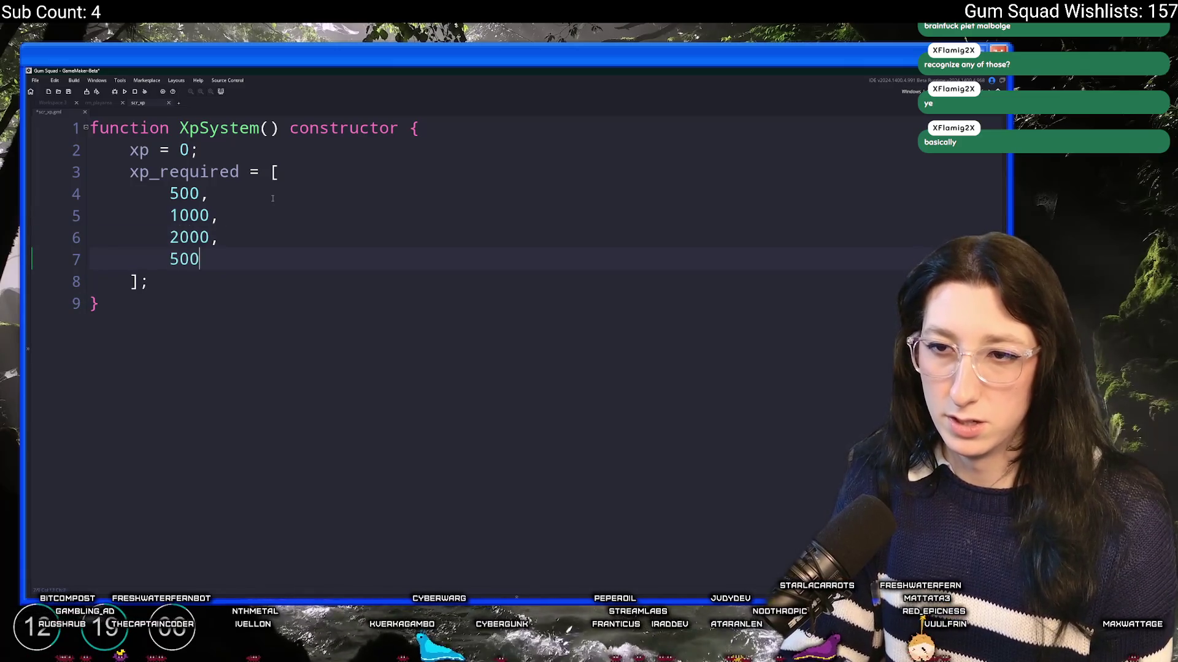
{"action": "type", "text": "0,"}
{"action": "key", "text": "BackSpace"}
{"action": "key", "text": "BackSpace"}
{"action": "key", "text": "BackSpace"}
{"action": "type", "text": "2500,"}
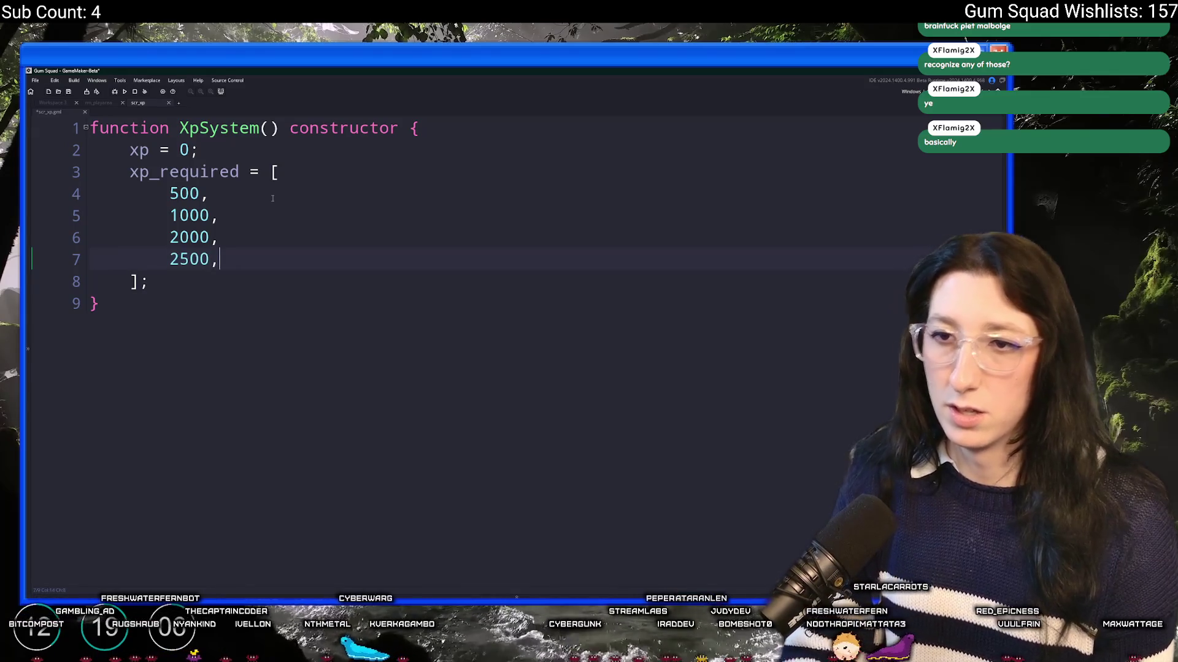
{"action": "left_click", "coordinate": [188, 240]}
{"action": "key", "text": "BackSpace"}
{"action": "key", "text": "BackSpace"}
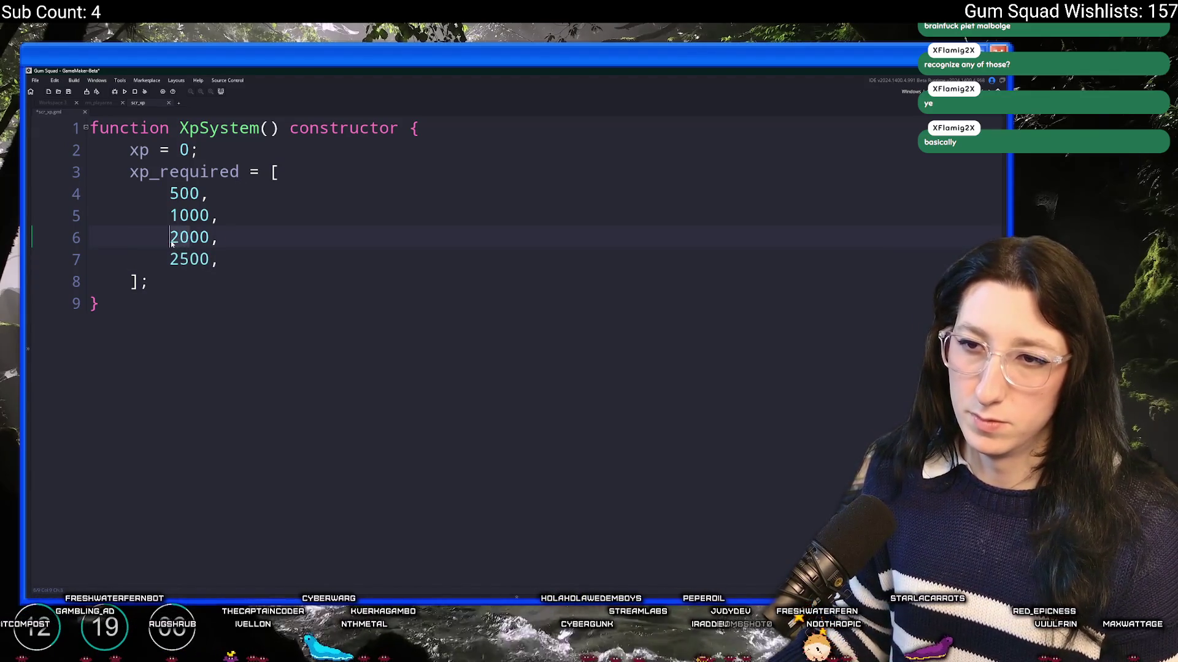
{"action": "type", "text": "15"}
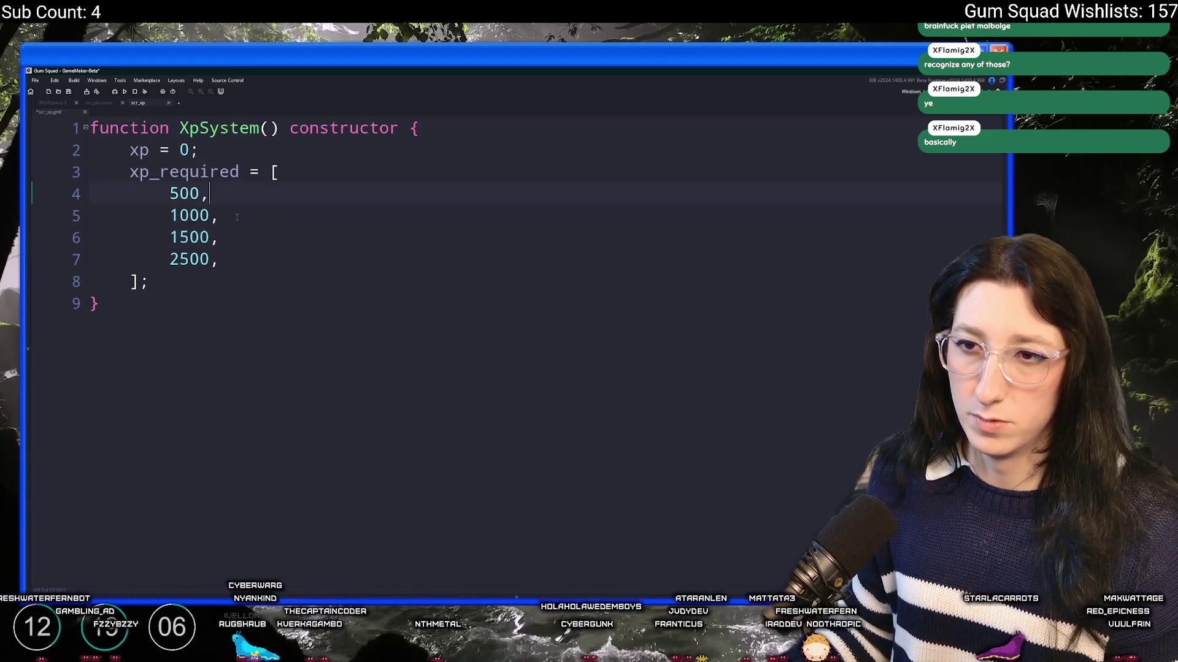
Add 4000 as the fifth threshold after 2500 and save scr_xp
{"action": "left_click", "coordinate": [223, 262]}
{"action": "key", "text": "Return"}
{"action": "type", "text": "400,.k"}
{"action": "key", "text": "BackSpace"}
{"action": "key", "text": "BackSpace"}
{"action": "key", "text": "BackSpace"}
{"action": "type", "text": "0,"}
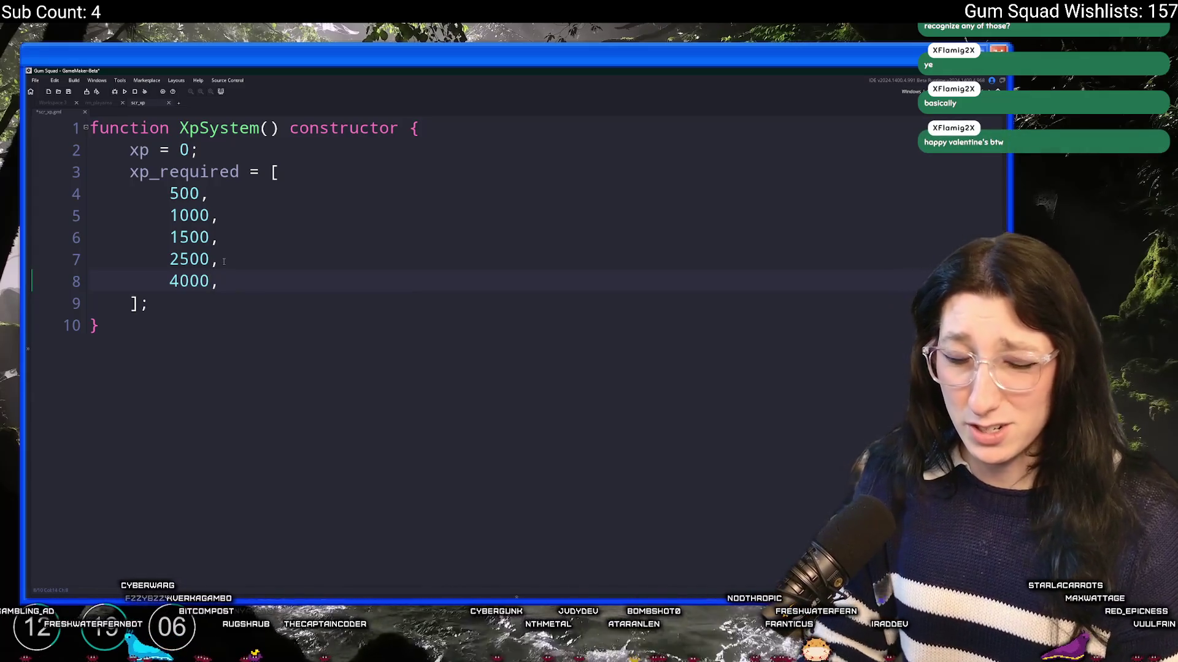
{"action": "left_click", "coordinate": [171, 281]}
{"action": "key", "text": "ctrl+s"}
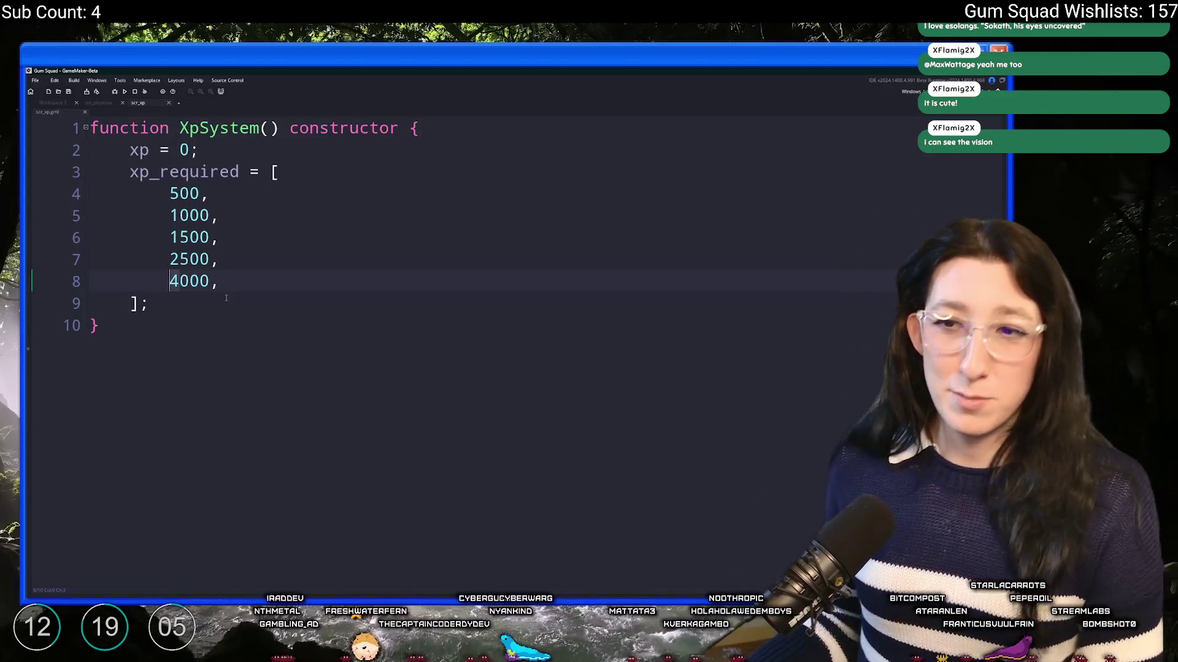
Replace the threshold list with 'array_create(10);', removing the duplicate semicolon
{"action": "left_click", "coordinate": [244, 255]}
{"action": "left_click", "coordinate": [243, 288]}
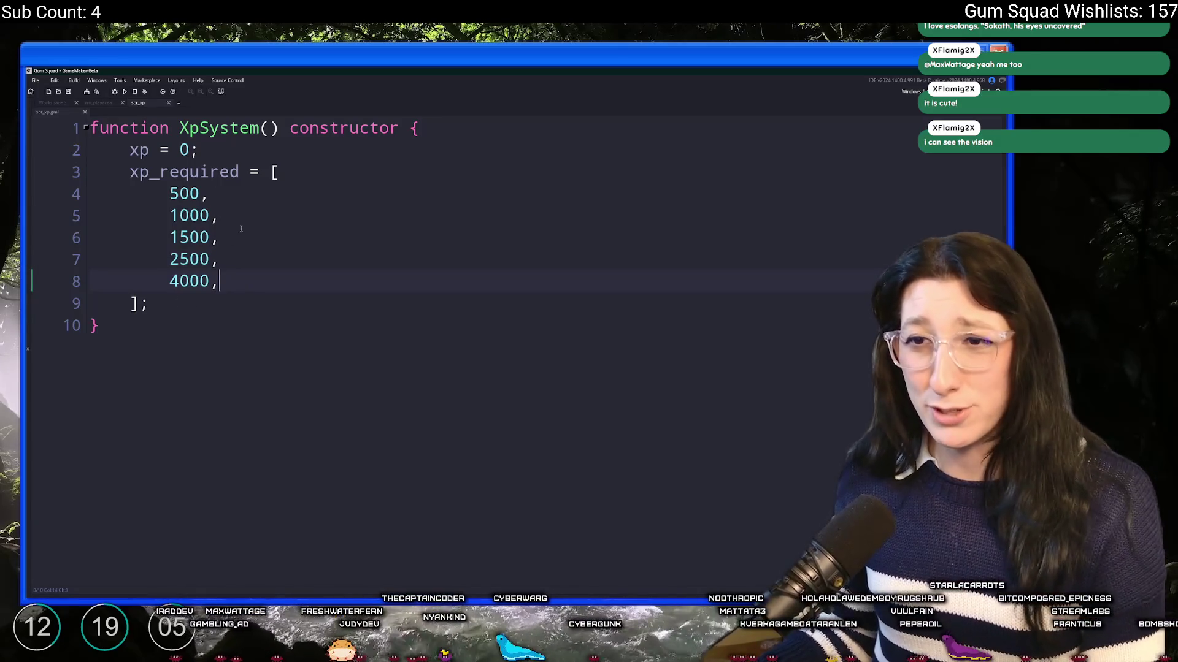
{"action": "double_click", "coordinate": [274, 172]}
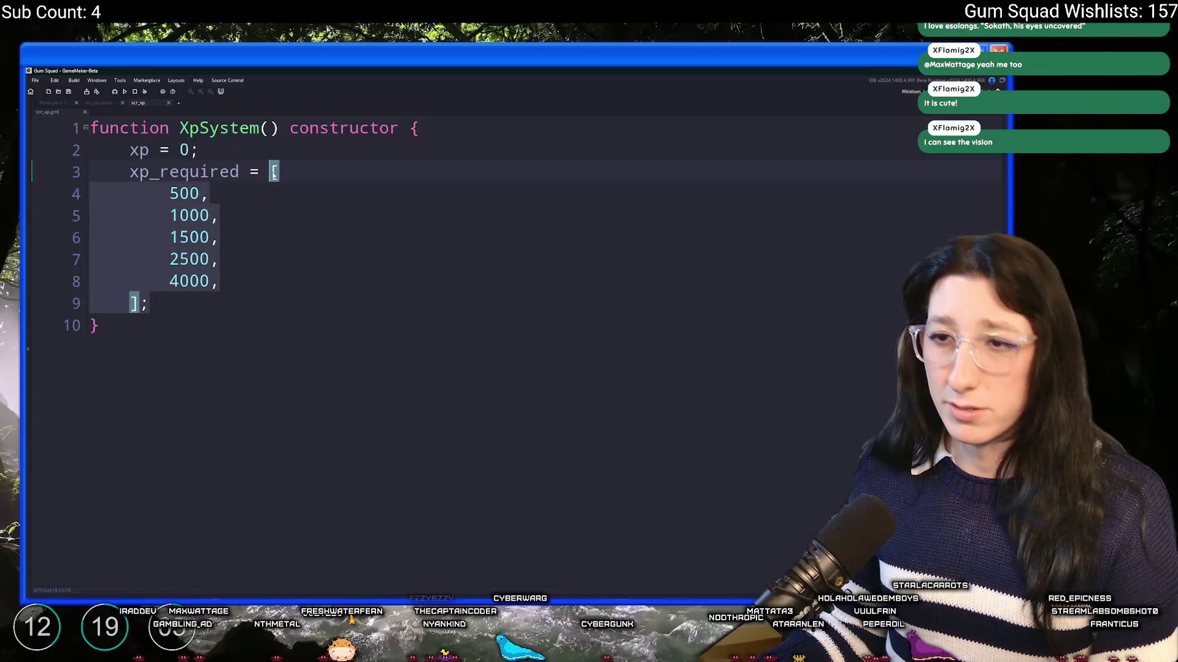
{"action": "type", "text": "array_create"}
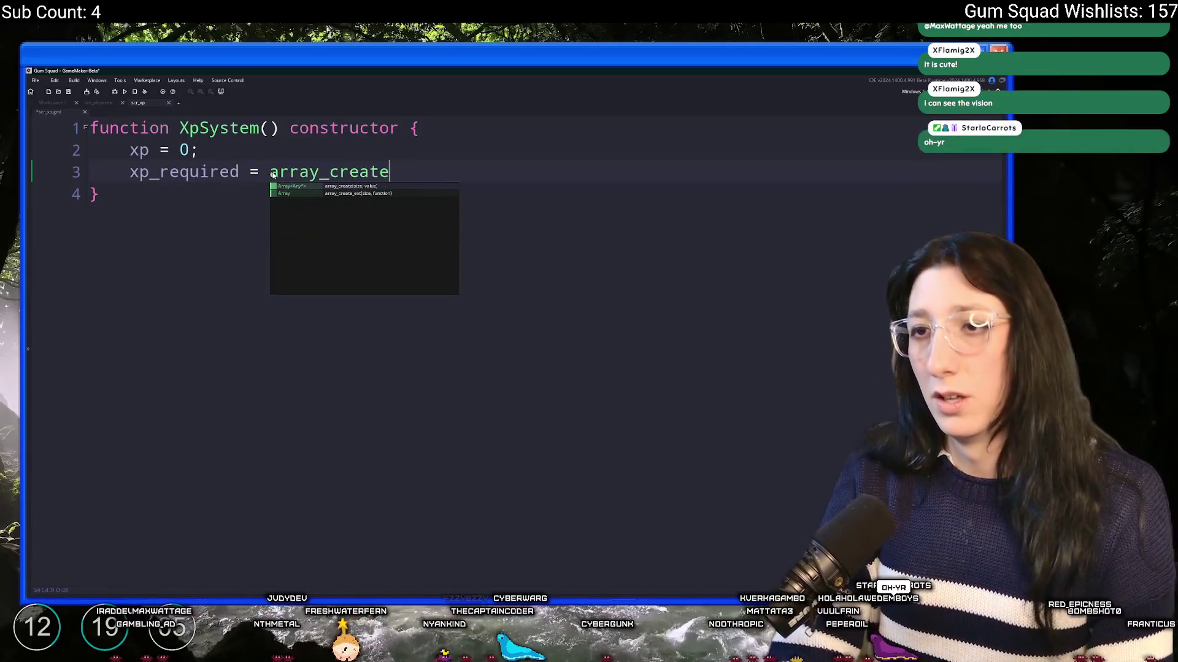
{"action": "type", "text": "("}
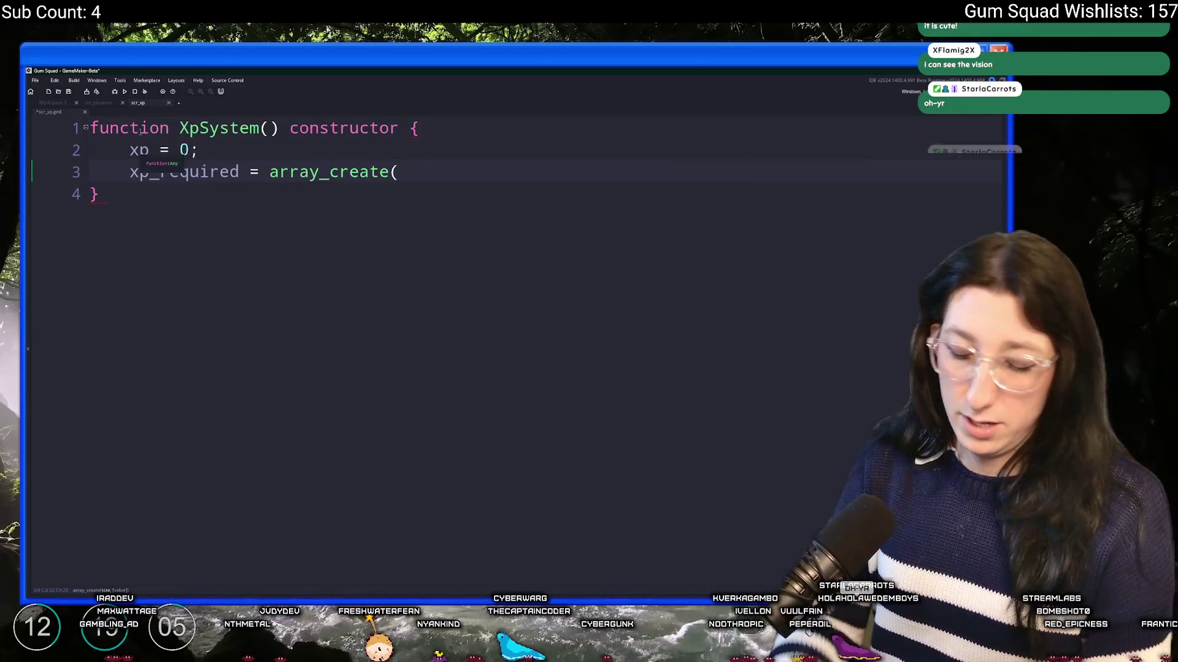
{"action": "type", "text": "30)"}
{"action": "key", "text": "BackSpace"}
{"action": "key", "text": "BackSpace"}
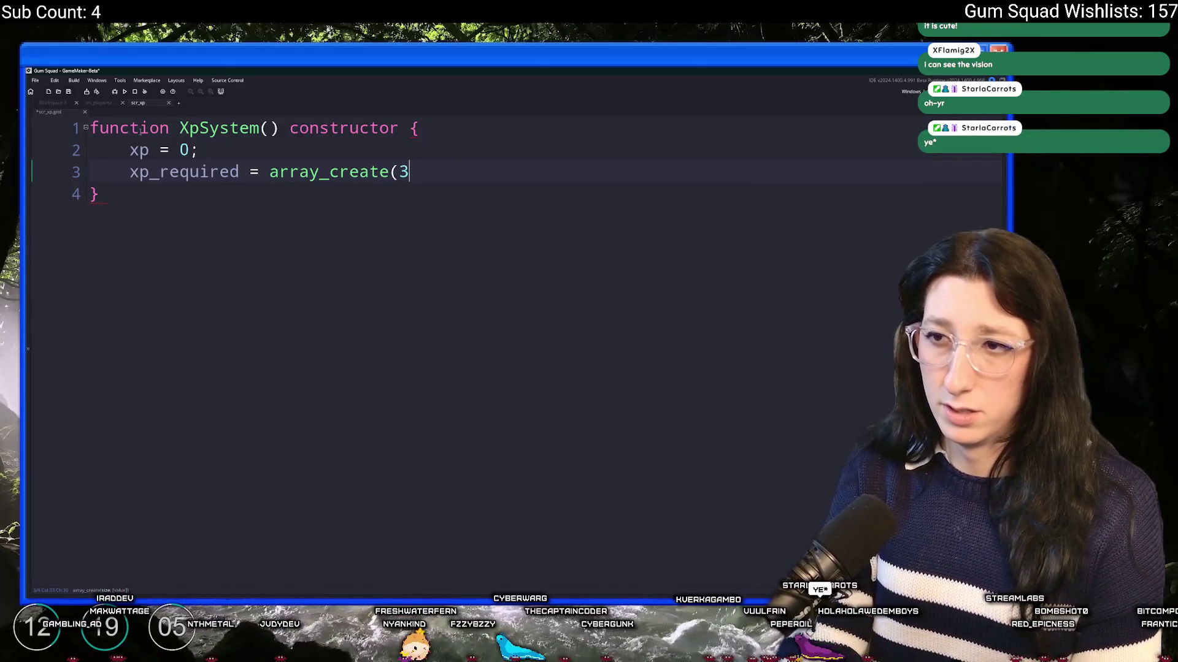
{"action": "key", "text": "BackSpace"}
{"action": "key", "text": "BackSpace"}
{"action": "type", "text": "("}
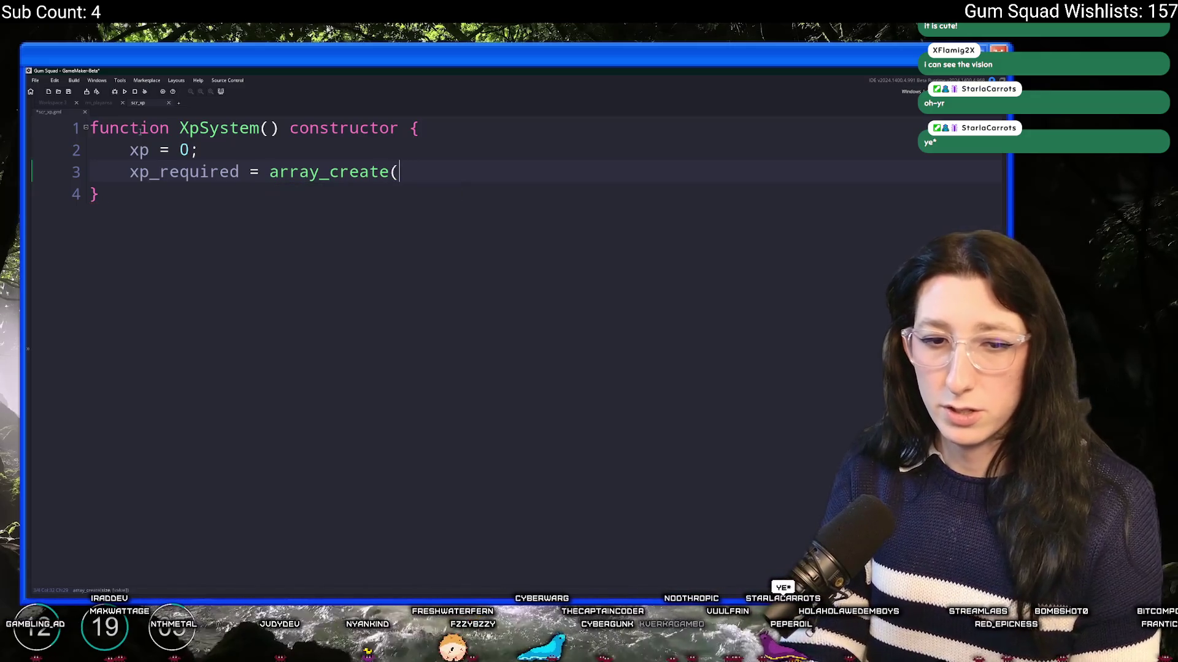
{"action": "type", "text": "10);;"}
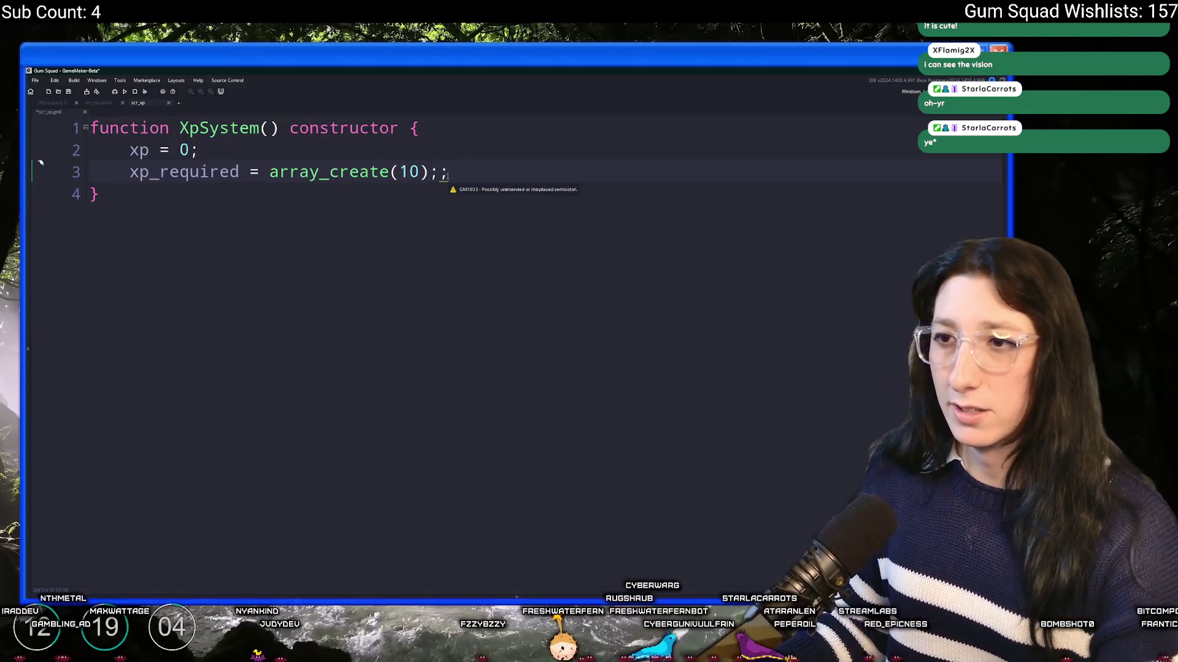
{"action": "key", "text": "BackSpace"}
Open a new line 4 below the array_create line
{"action": "left_click", "coordinate": [401, 172]}
{"action": "left_click", "coordinate": [443, 165]}
{"action": "left_click", "coordinate": [469, 160]}
{"action": "key", "text": "Return"}
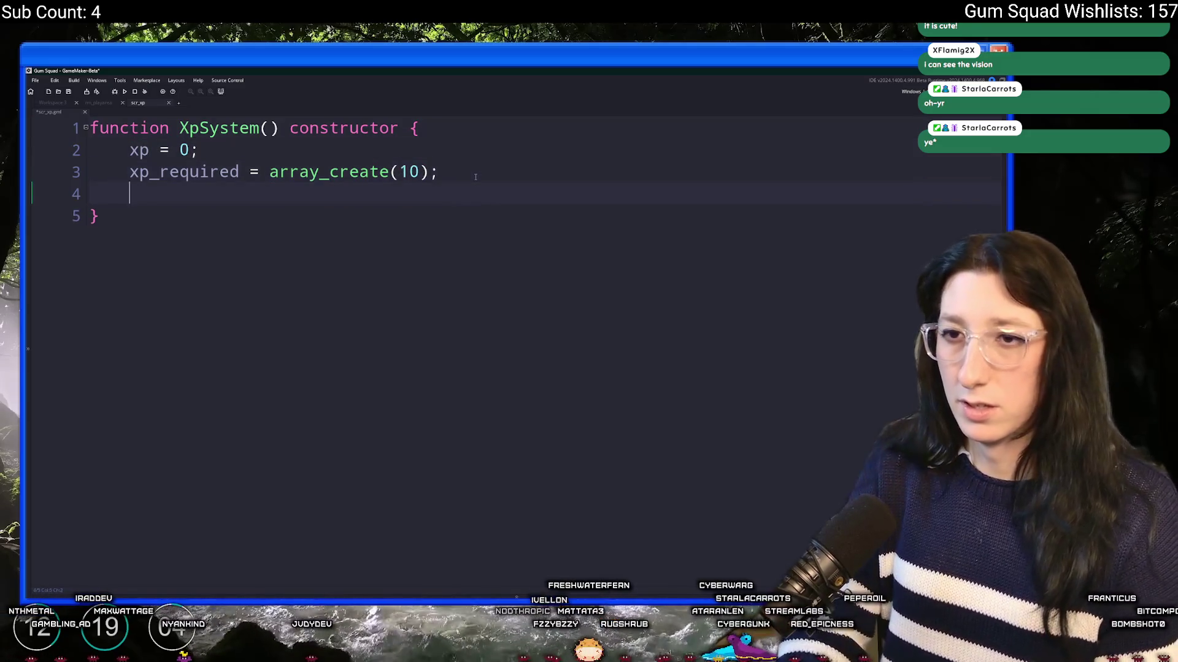
Declare 'var _xp_required = 0;', discarding an abandoned for-loop header
{"action": "type", "text": "for ( var _x_"}
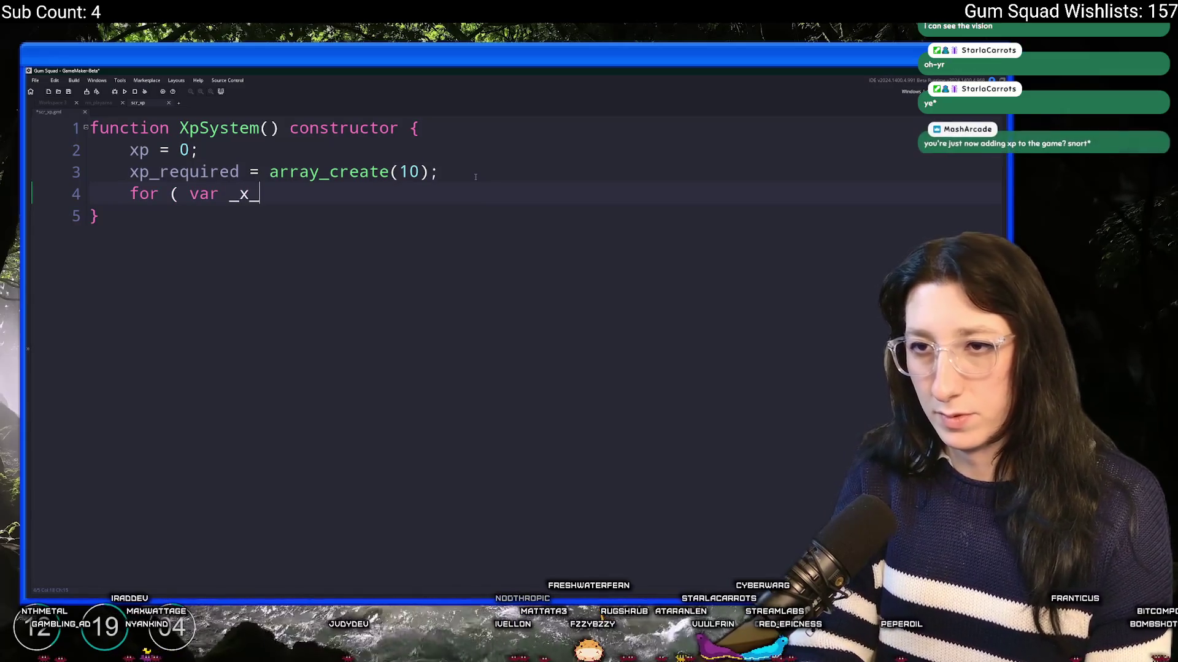
{"action": "key", "text": "BackSpace"}
{"action": "type", "text": "p"}
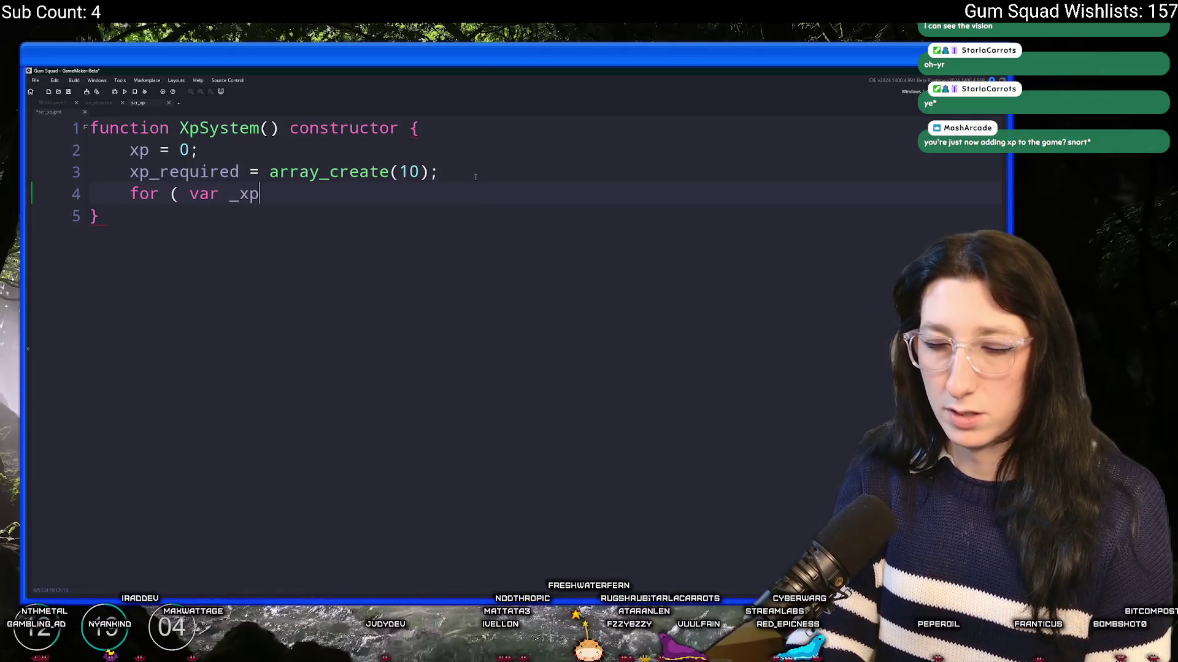
{"action": "type", "text": "_pre"}
{"action": "key", "text": "BackSpace"}
{"action": "key", "text": "BackSpace"}
{"action": "key", "text": "BackSpace"}
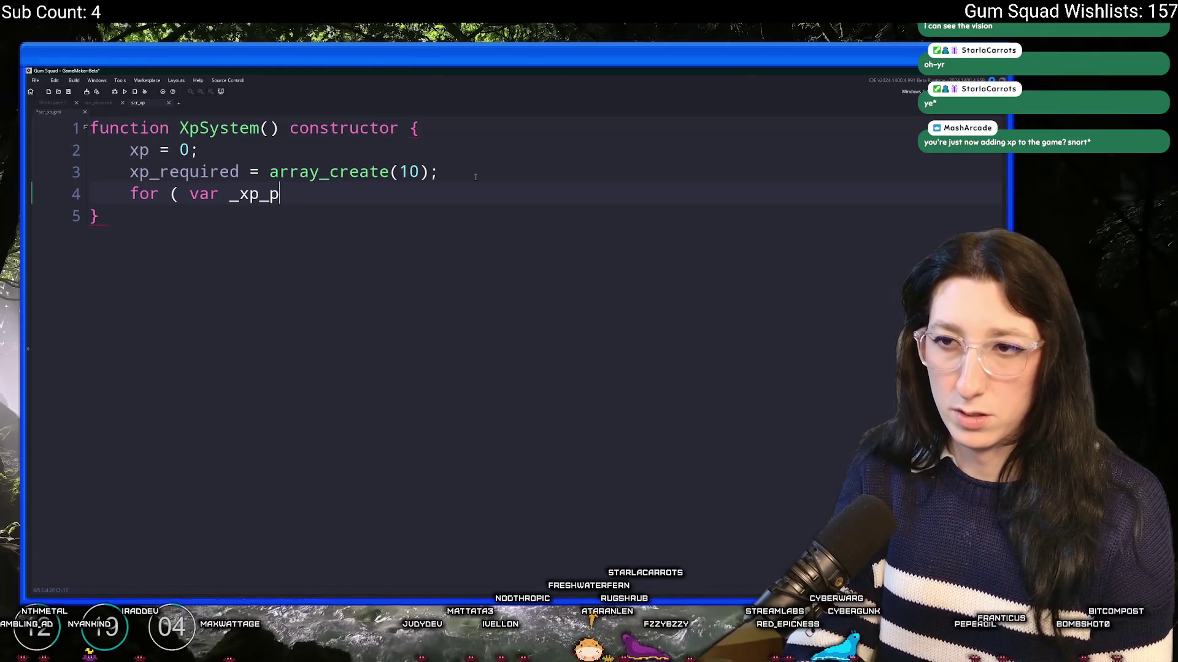
{"action": "type", "text": "required = 1"}
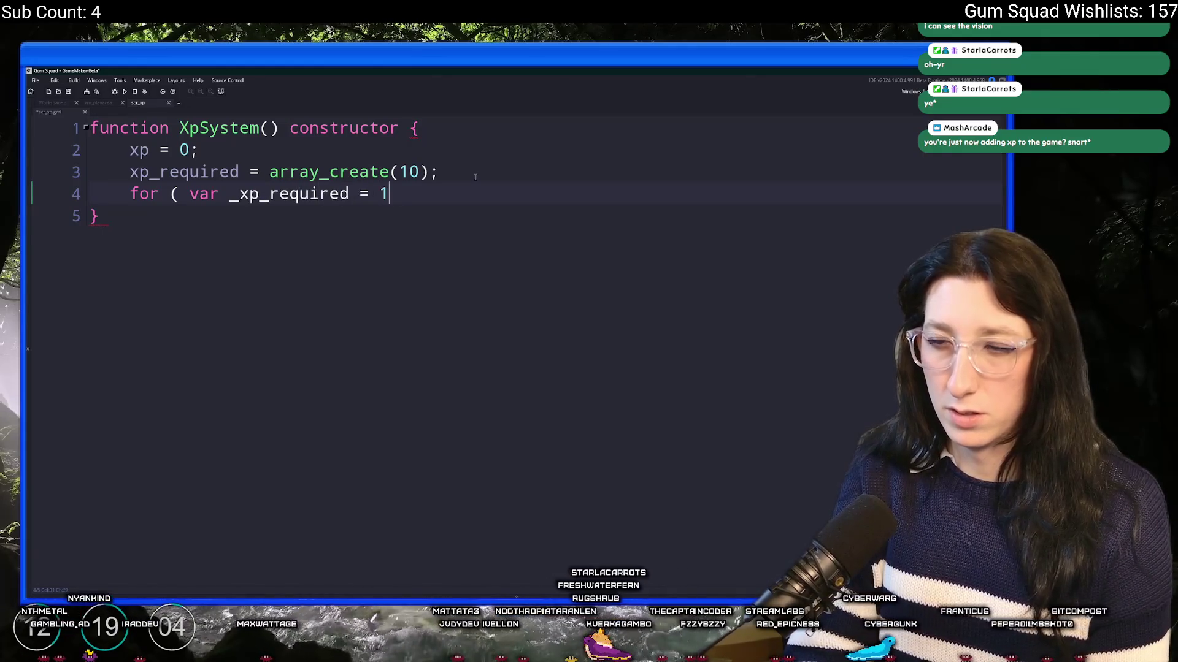
{"action": "type", "text": "000"}
{"action": "key", "text": "BackSpace"}
{"action": "key", "text": "BackSpace"}
{"action": "key", "text": "BackSpace"}
{"action": "key", "text": "BackSpace"}
{"action": "key", "text": "BackSpace"}
{"action": "key", "text": "BackSpace"}
{"action": "type", "text": "var _xp_"}
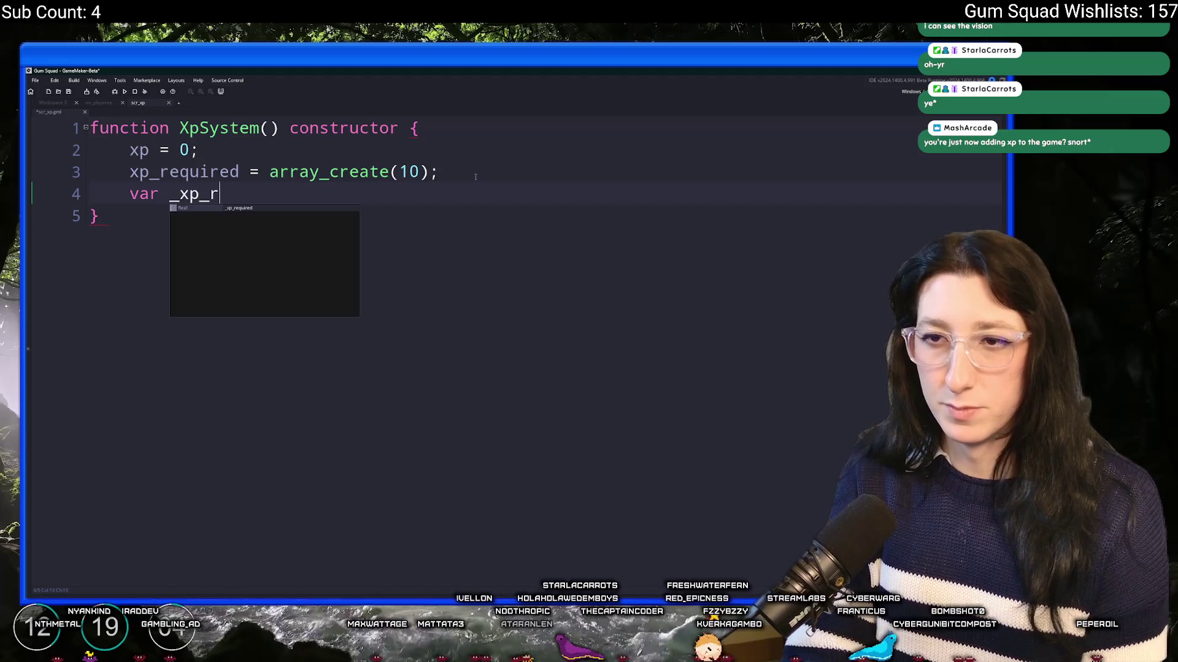
{"action": "type", "text": "requiredk"}
{"action": "key", "text": "BackSpace"}
{"action": "key", "text": "BackSpace"}
{"action": "key", "text": "BackSpace"}
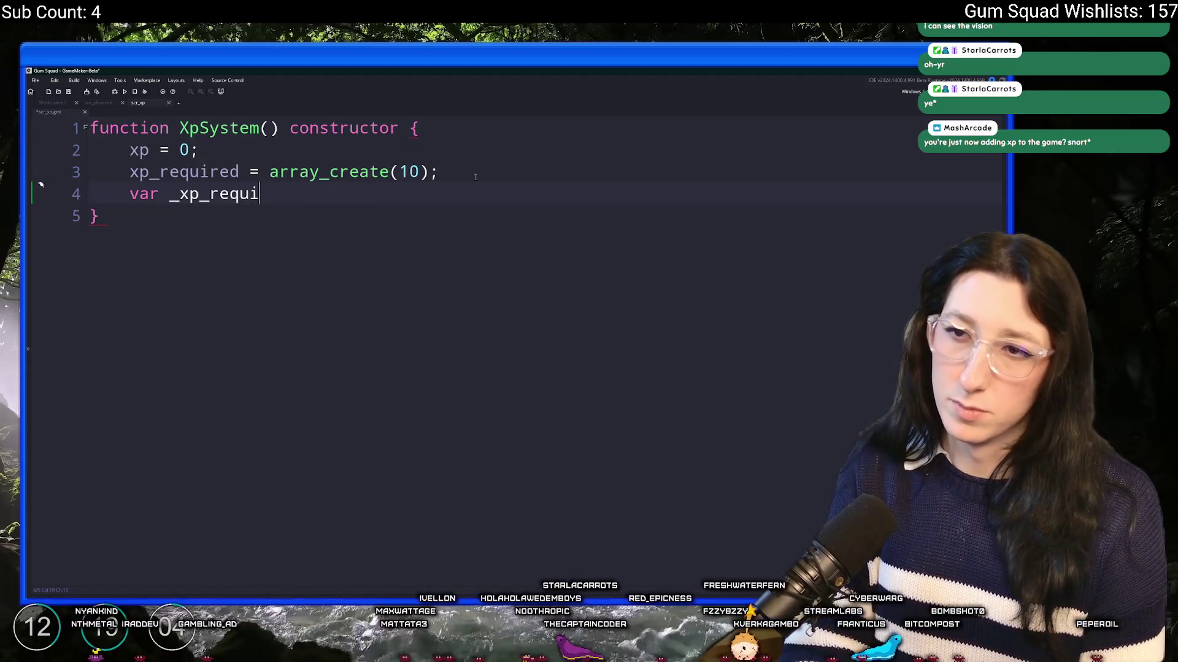
{"action": "type", "text": "uired = 0;"}
{"action": "key", "text": "Return"}
Add an empty 'repeat ( 10 ) { }' loop below the variable declaration
{"action": "type", "text": "repeat ( 10 ) {"}
{"action": "key", "text": "Return"}
{"action": "type", "text": "}"}
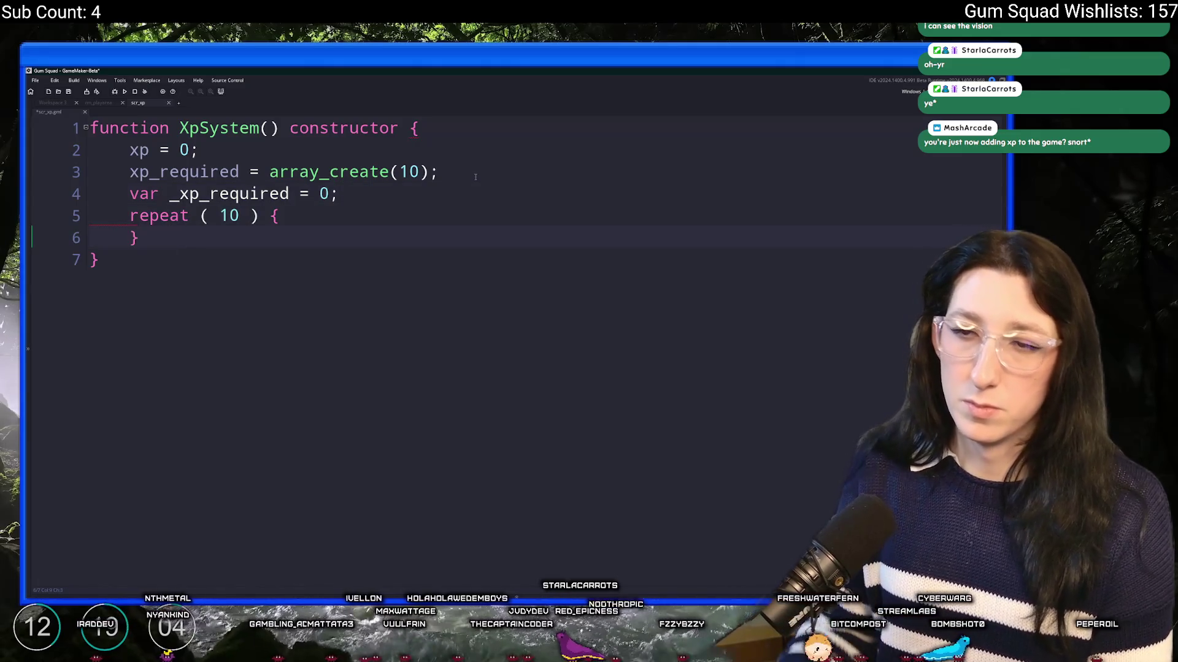
{"action": "double_click", "coordinate": [208, 171]}
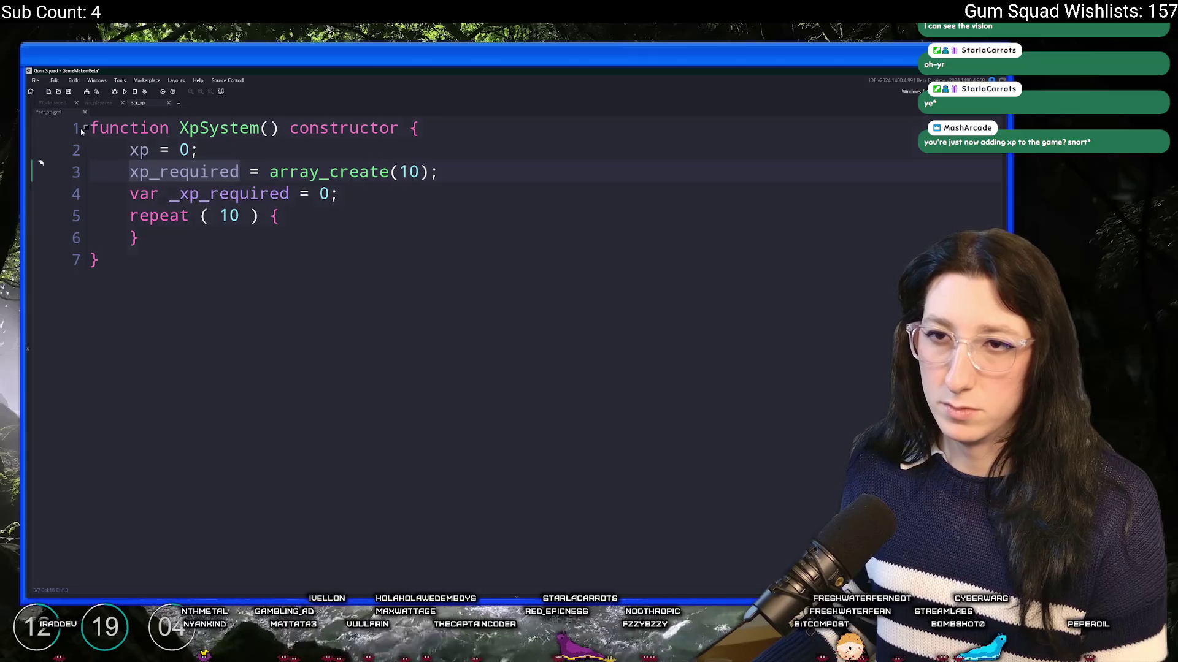
{"action": "key", "text": "ctrl+t"}
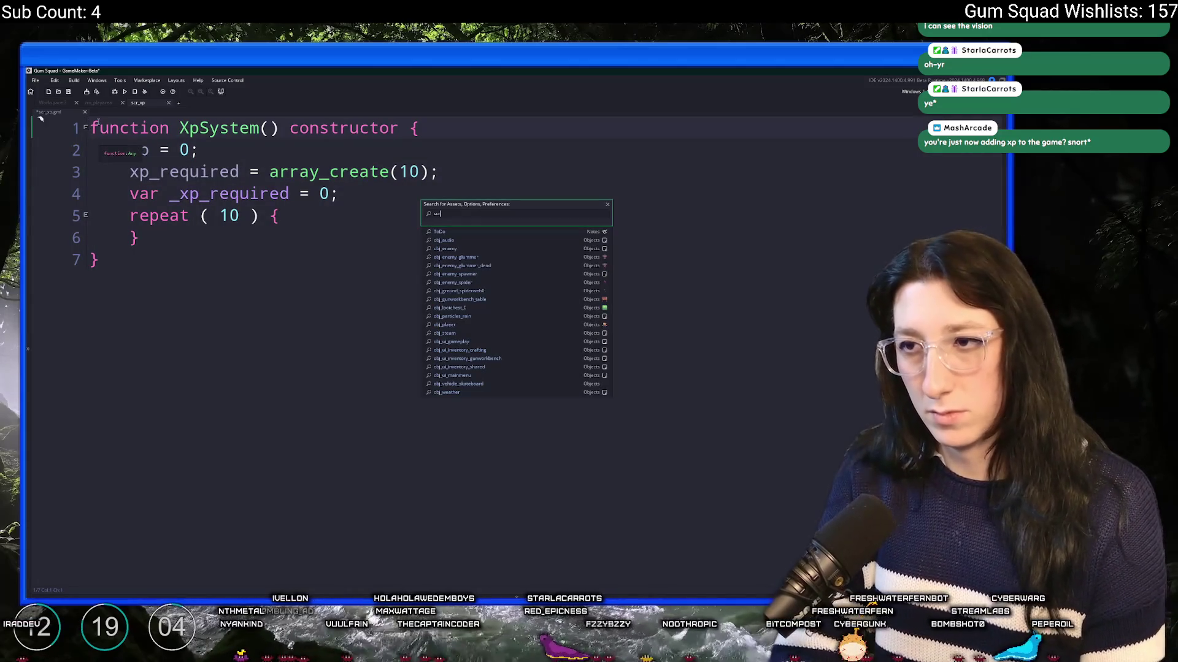
Dismiss the asset search and add '#macro XpMaxLevel 10' above the constructor function
{"action": "type", "text": "_xp"}
{"action": "key", "text": "Escape"}
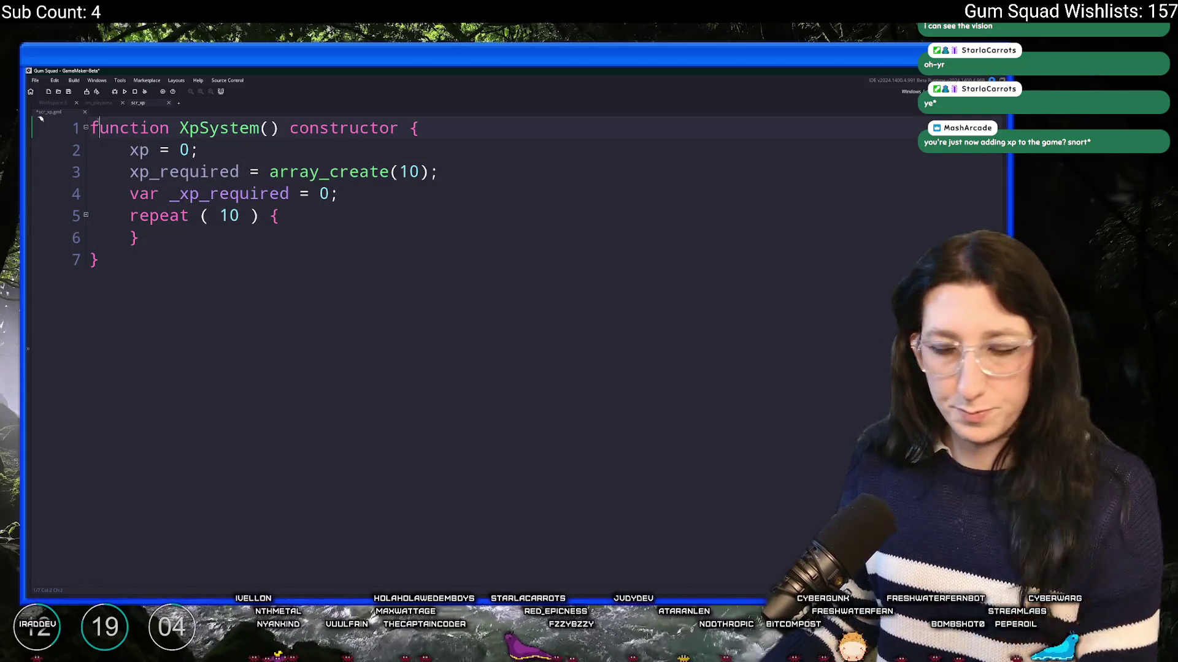
{"action": "key", "text": "Return"}
{"action": "key", "text": "Return"}
{"action": "key", "text": "Up"}
{"action": "key", "text": "Up"}
{"action": "type", "text": "#mao"}
{"action": "key", "text": "BackSpace"}
{"action": "type", "text": "cro "}
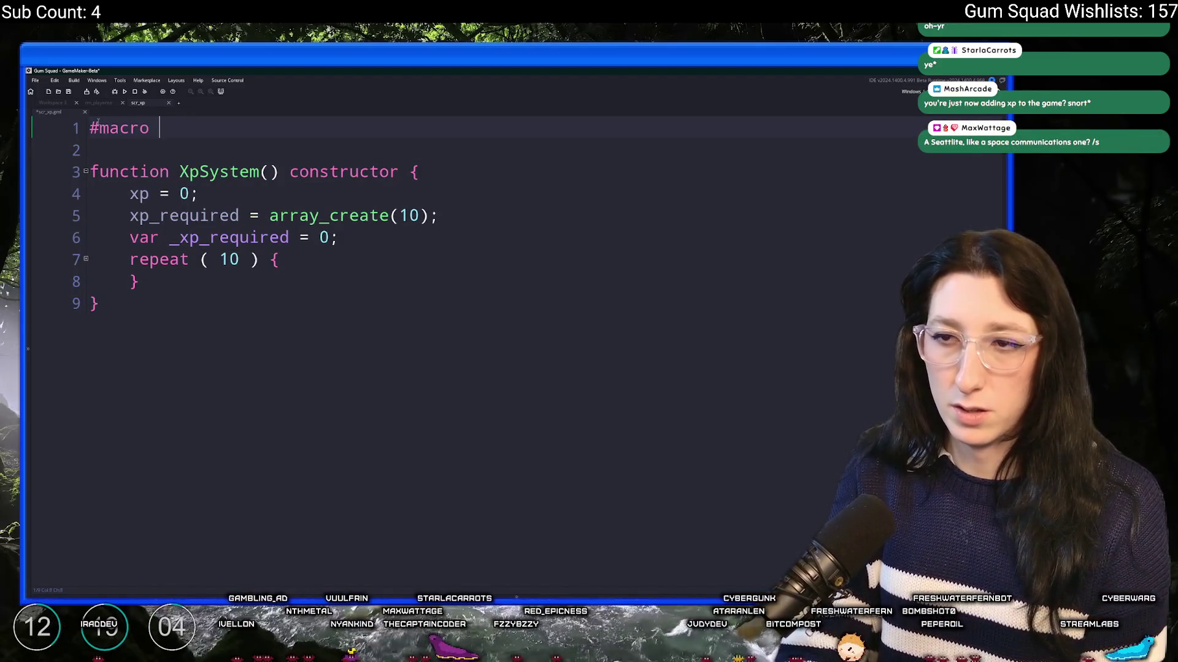
{"action": "type", "text": "XpMaxLevel "}
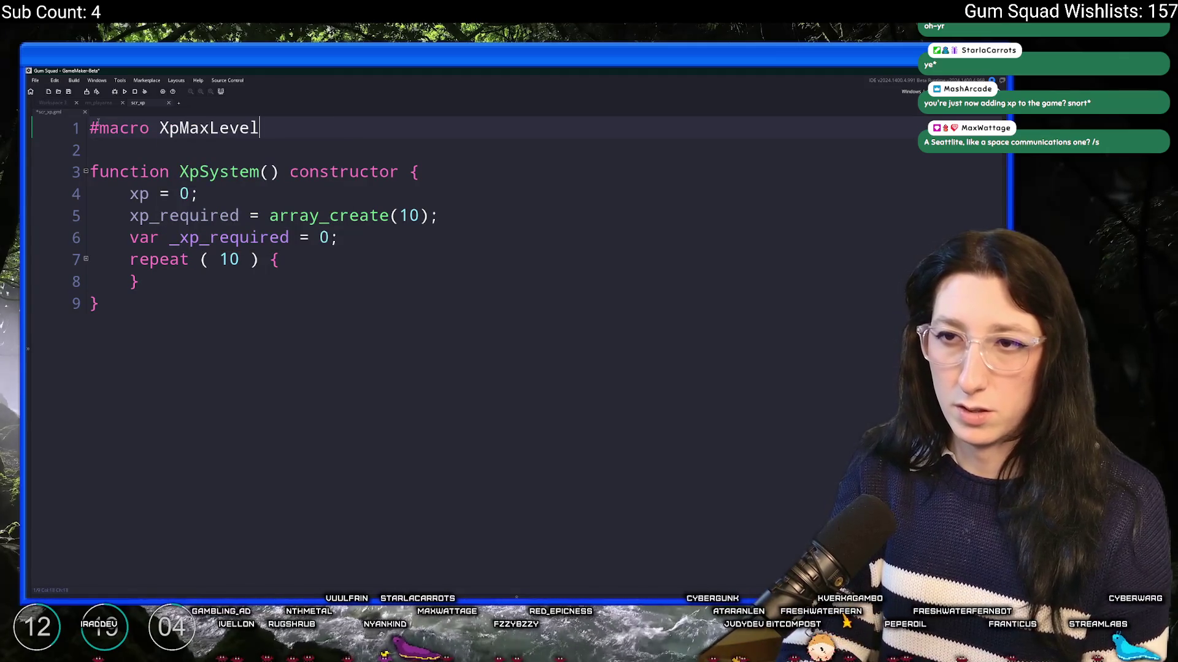
{"action": "type", "text": "10"}
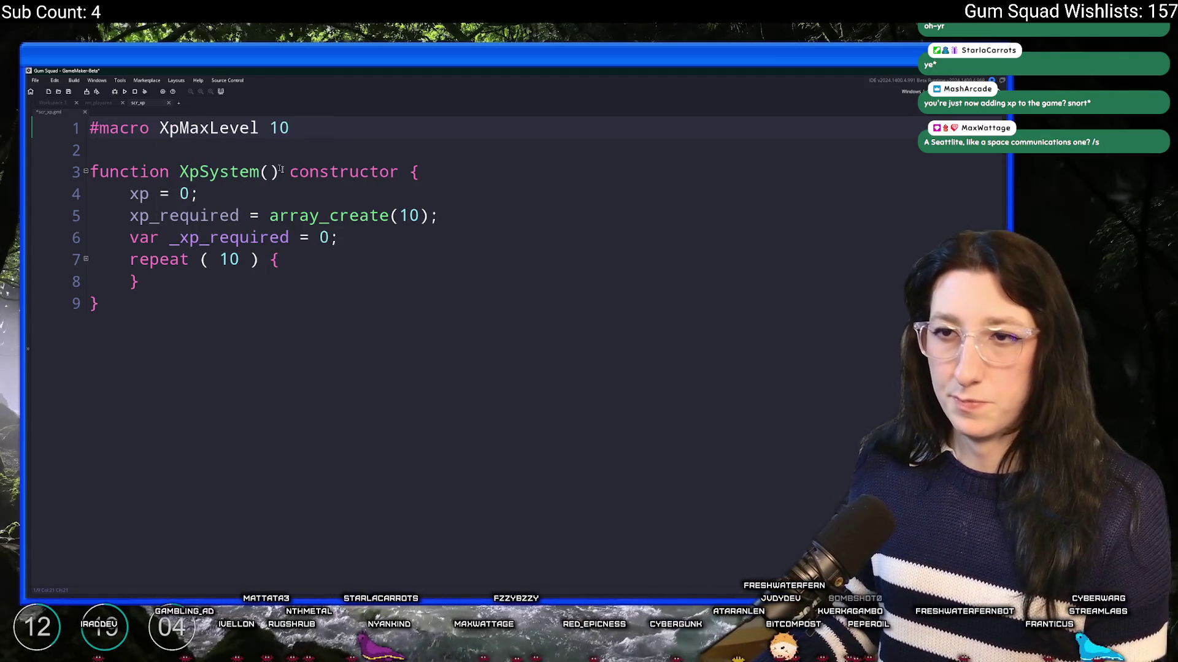
Replace the hard-coded 10 in array_create and the repeat loop with XpMaxLevel
{"action": "double_click", "coordinate": [189, 128]}
{"action": "key", "text": "ctrl+c"}
{"action": "double_click", "coordinate": [408, 215]}
{"action": "key", "text": "ctrl+v"}
{"action": "double_click", "coordinate": [237, 260]}
{"action": "key", "text": "ctrl+v"}
{"action": "key", "text": "Down"}
{"action": "left_click", "coordinate": [372, 266]}
{"action": "double_click", "coordinate": [258, 237]}
{"action": "left_click", "coordinate": [330, 239]}
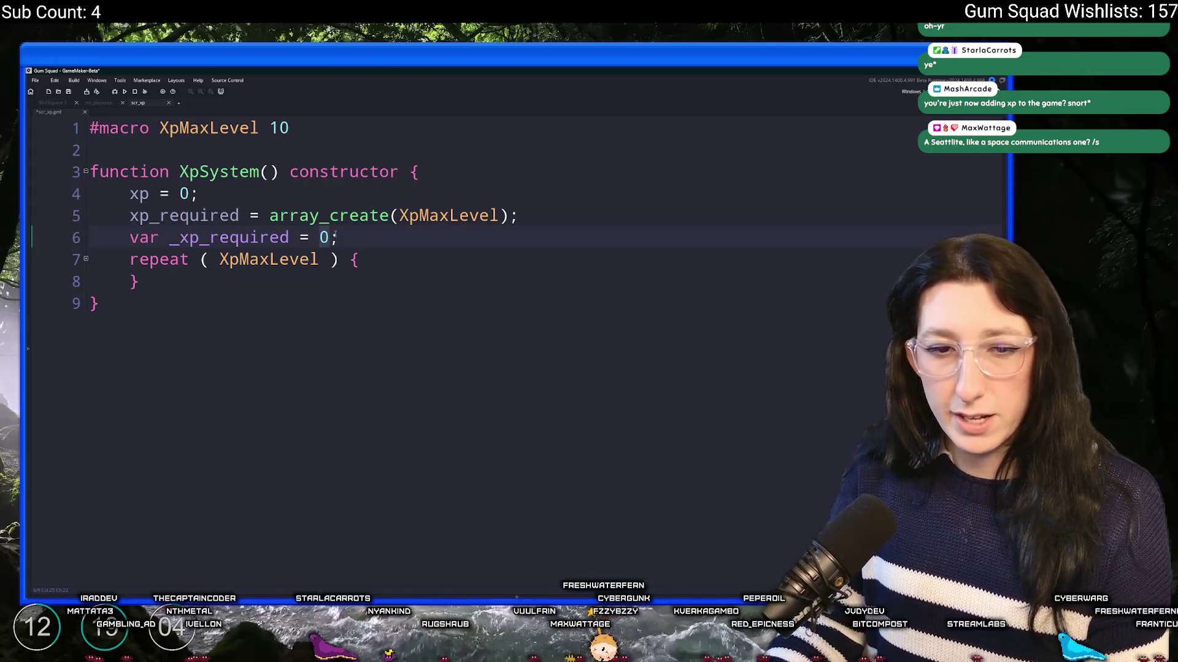
Change the _xp_required starting value from 0 to 500
{"action": "key", "text": "BackSpace"}
{"action": "type", "text": "100"}
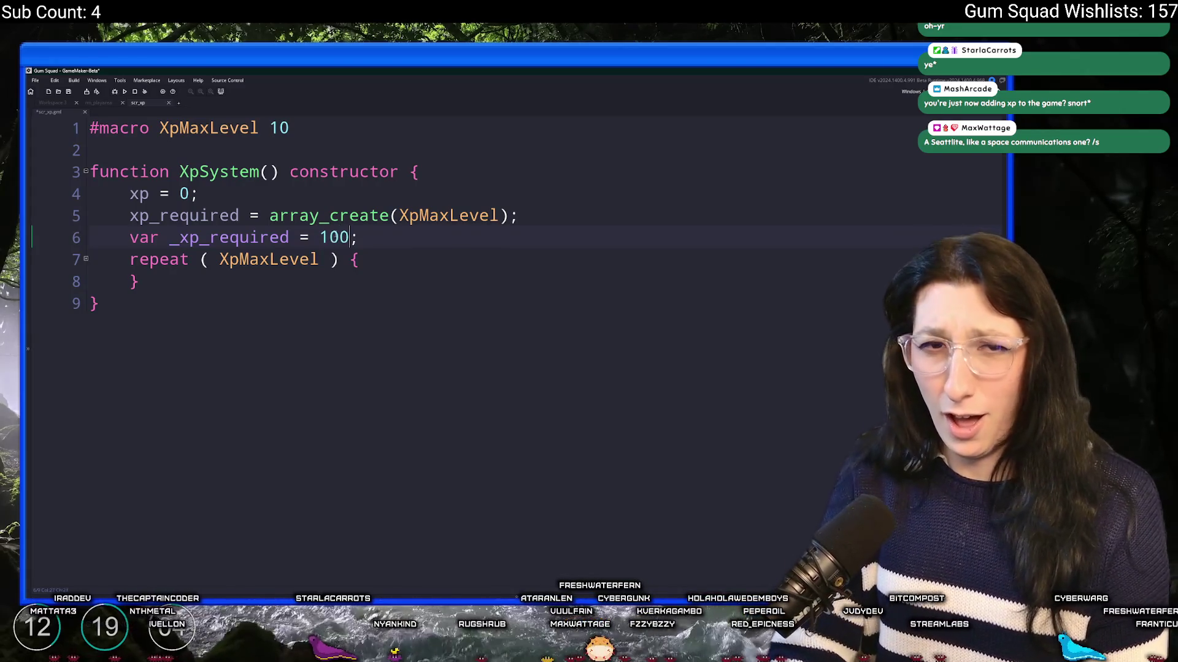
{"action": "key", "text": "BackSpace"}
{"action": "key", "text": "BackSpace"}
{"action": "key", "text": "BackSpace"}
{"action": "type", "text": "500"}
Add 'var _i = 0;' and assign 'xp_required[_i ++] = _xp_required;' inside the repeat loop
{"action": "left_click", "coordinate": [416, 254]}
{"action": "key", "text": "Return"}
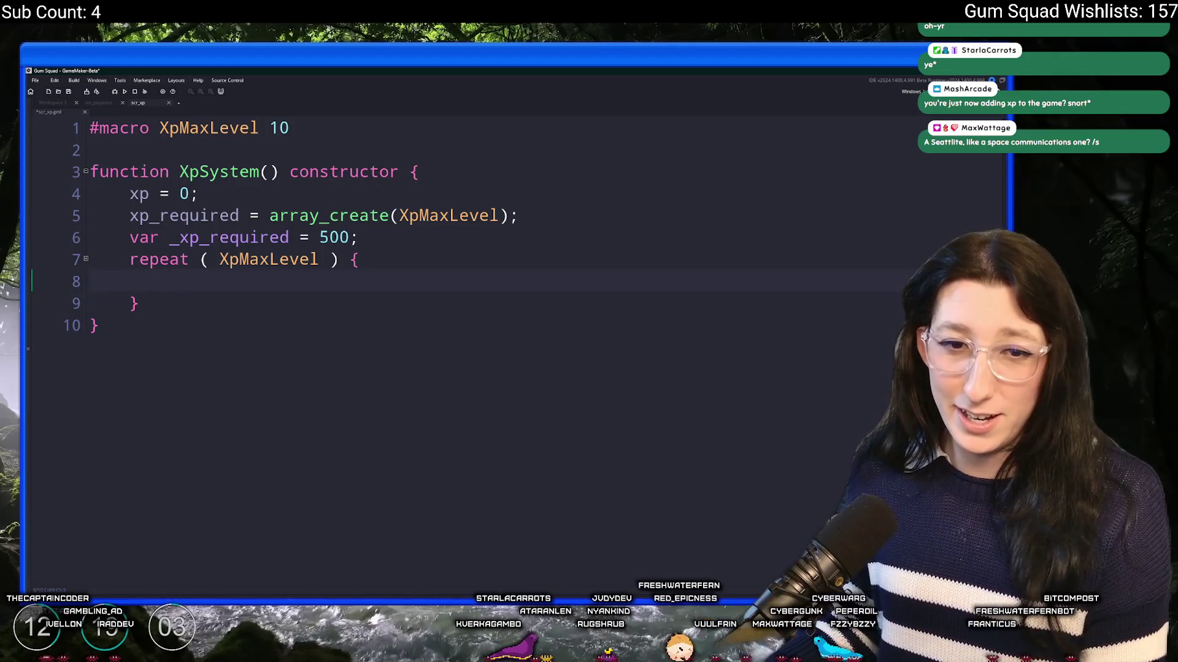
{"action": "type", "text": "xp_"}
{"action": "key", "text": "Return"}
{"action": "type", "text": "["}
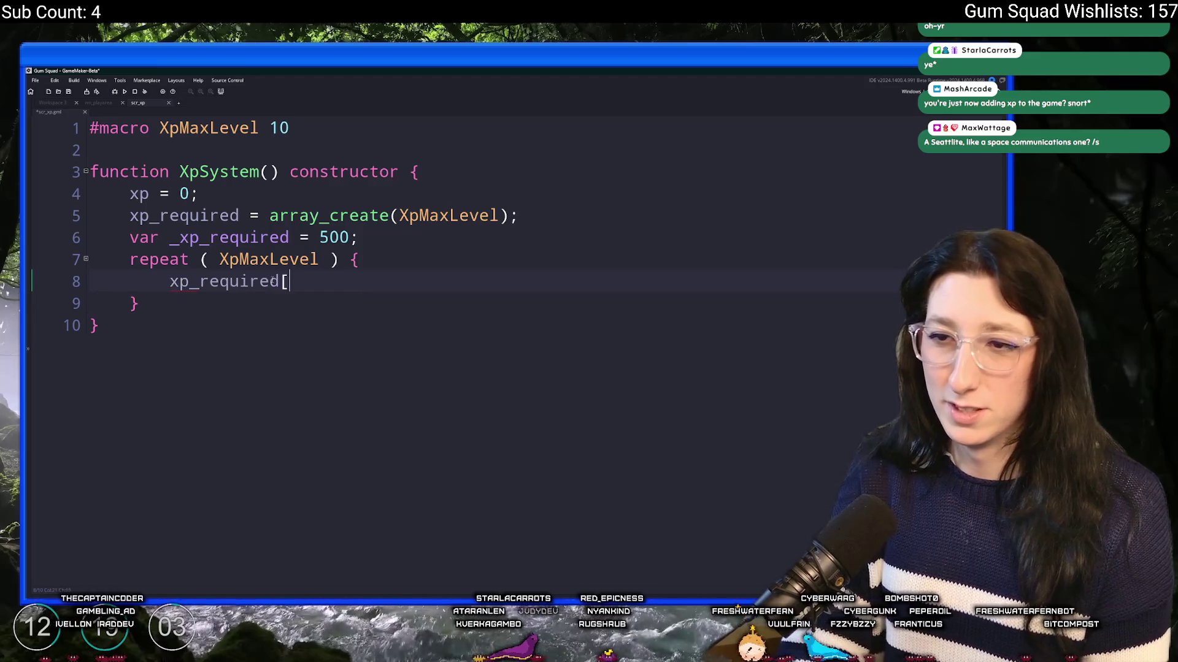
{"action": "left_click", "coordinate": [537, 219]}
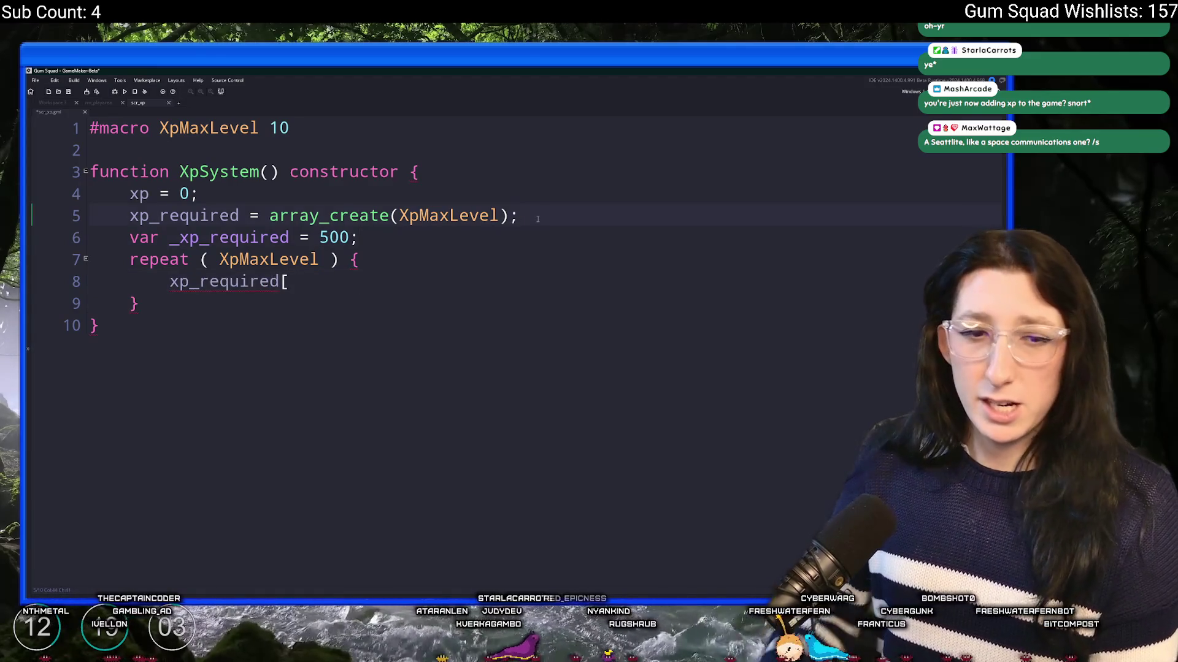
{"action": "key", "text": "Return"}
{"action": "type", "text": "var _i = 0"}
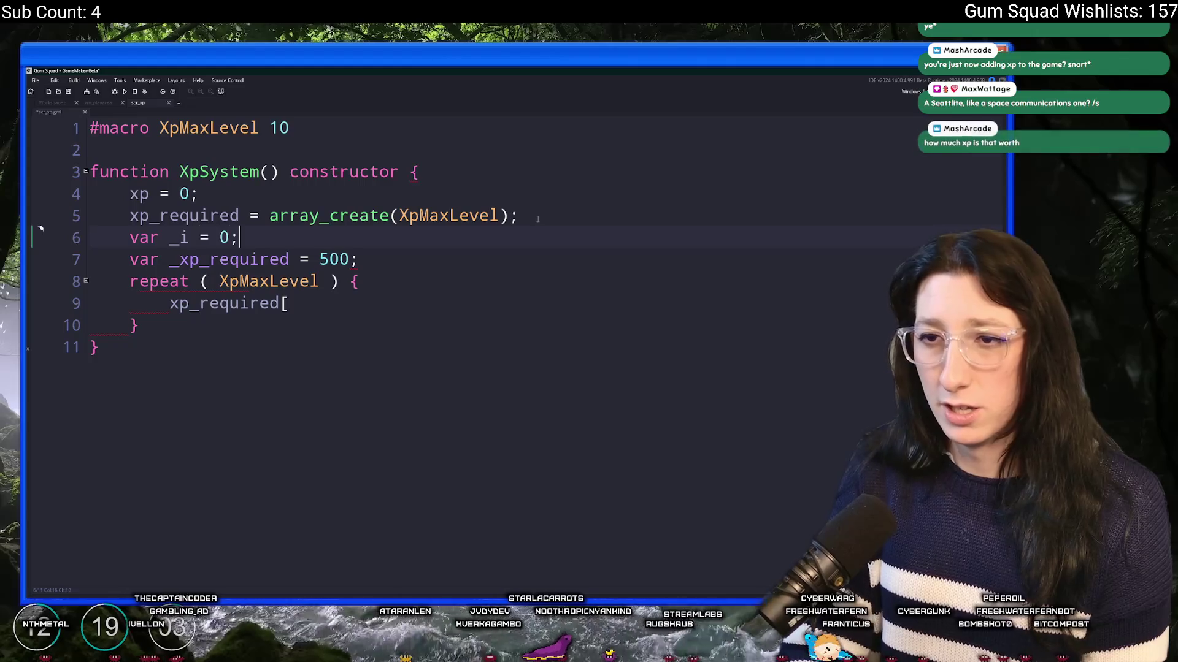
{"action": "type", "text": ";"}
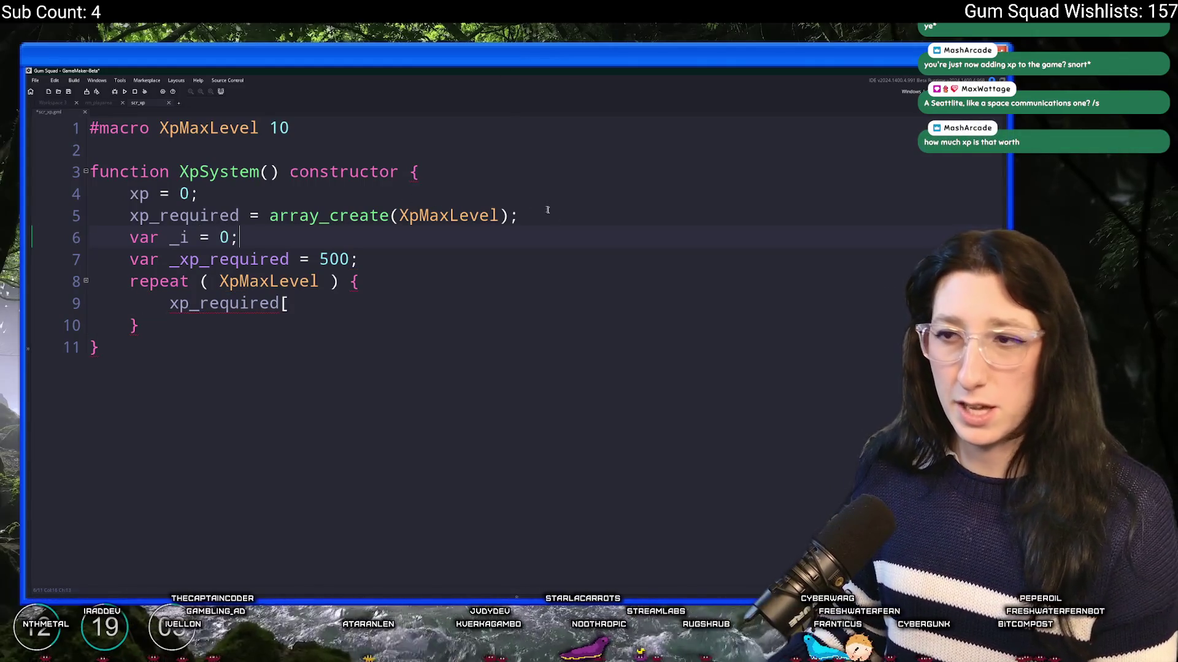
{"action": "left_click", "coordinate": [540, 209]}
{"action": "key", "text": "Return"}
{"action": "left_click", "coordinate": [386, 319]}
{"action": "type", "text": "_i ++][ "}
{"action": "type", "text": " _xp_require"}
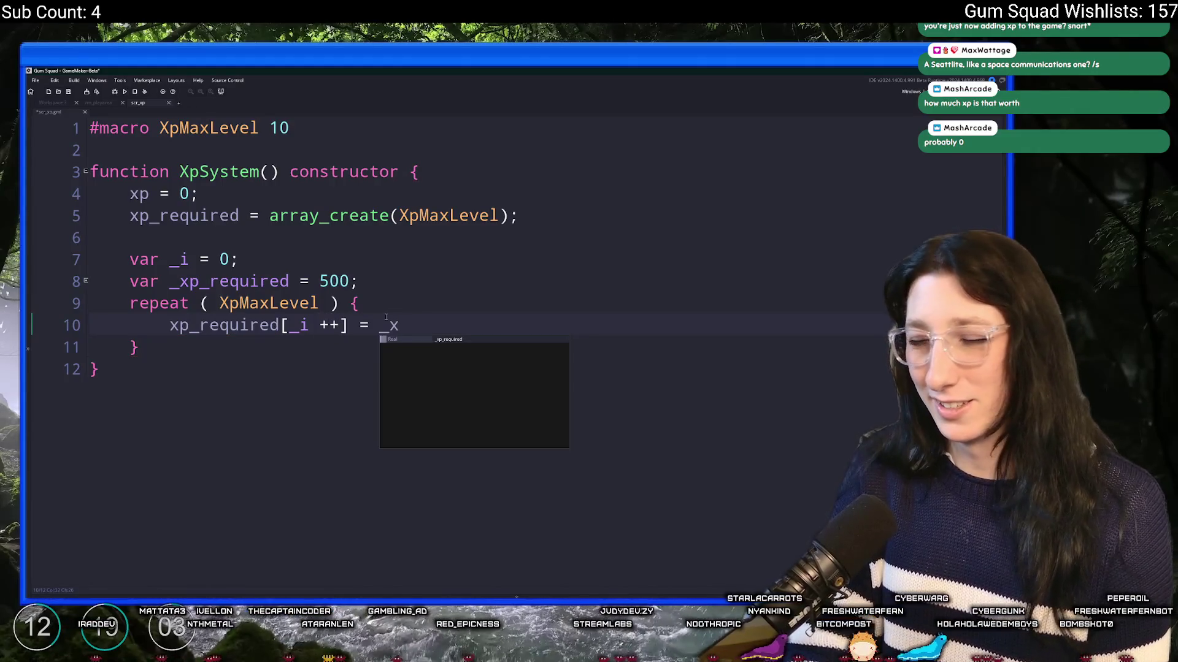
{"action": "type", "text": "d;"}
Grow the requirement each iteration with '_xp_required *= 1.25;'
{"action": "key", "text": "Return"}
{"action": "key", "text": "Return"}
{"action": "type", "text": "_xp_"}
{"action": "key", "text": "Return"}
{"action": "type", "text": "*"}
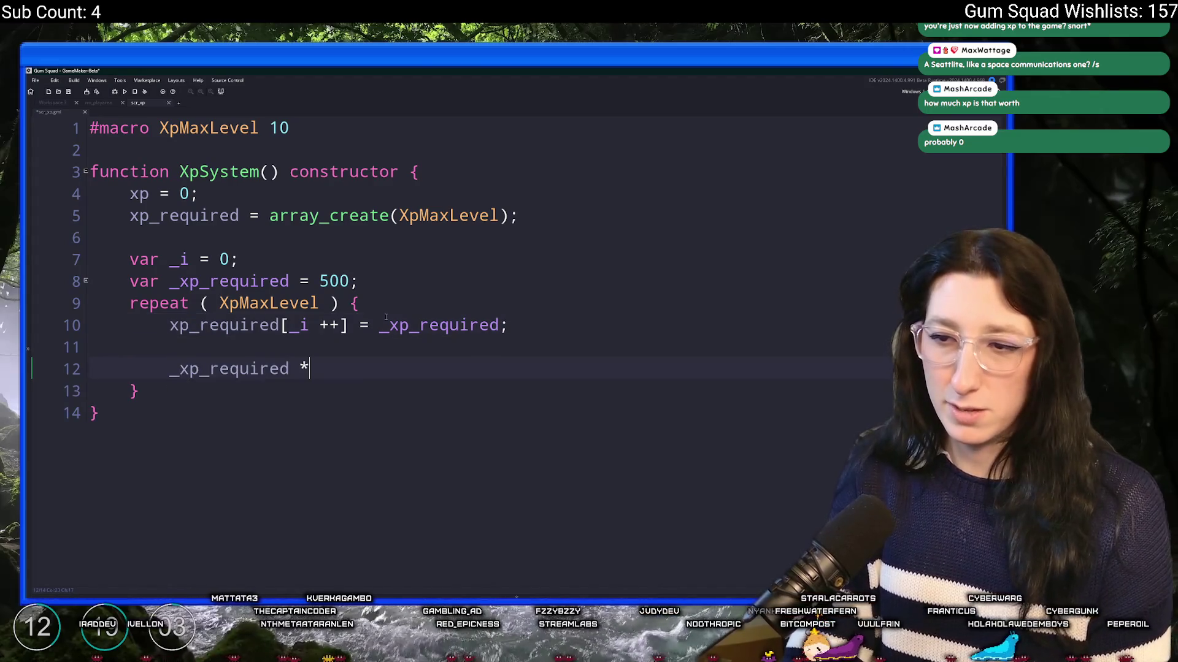
{"action": "type", "text": "= 10;"}
{"action": "key", "text": "Left"}
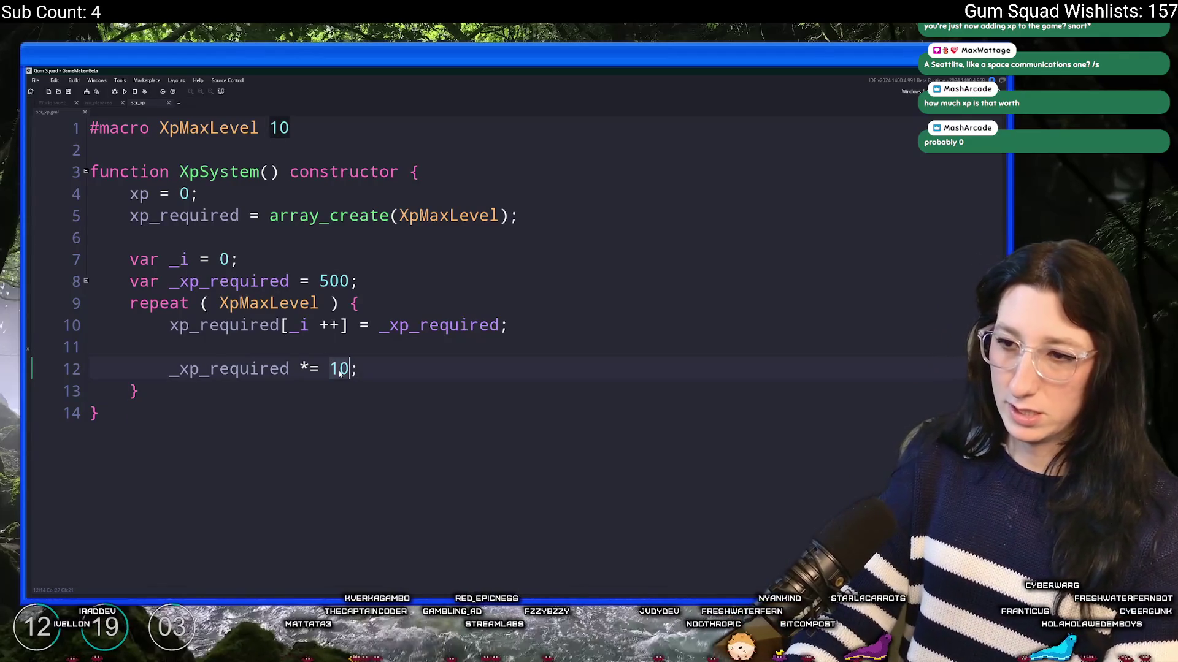
{"action": "key", "text": "BackSpace"}
{"action": "type", "text": ".25"}
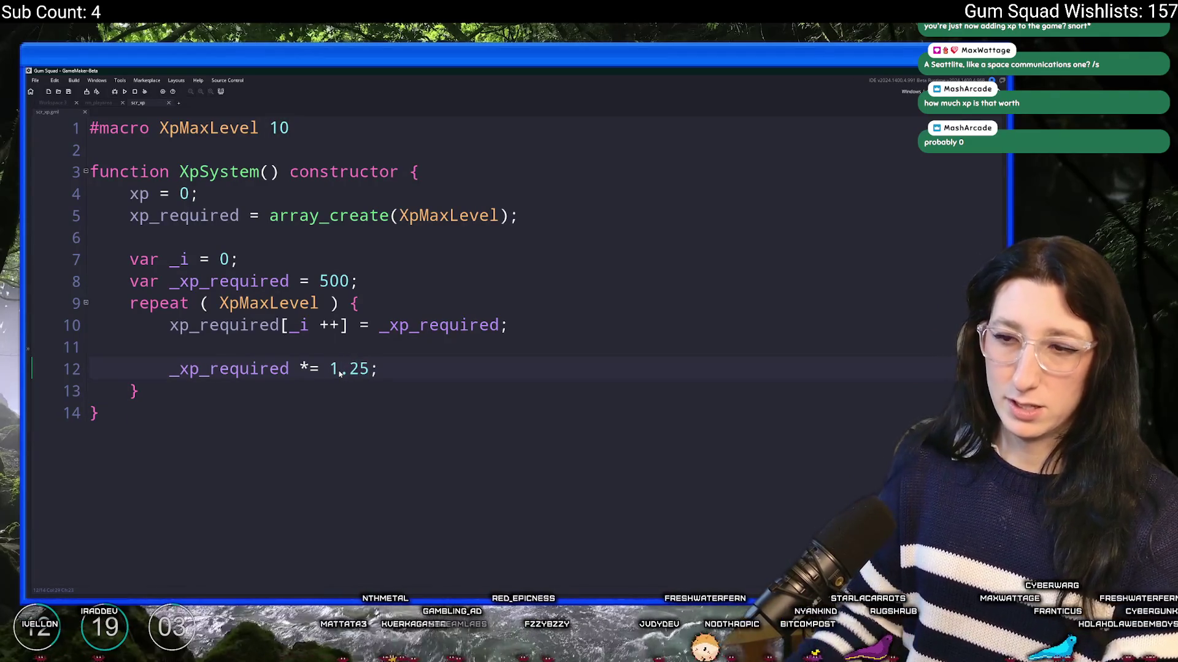
{"action": "left_click", "coordinate": [290, 368]}
{"action": "left_click", "coordinate": [370, 369]}
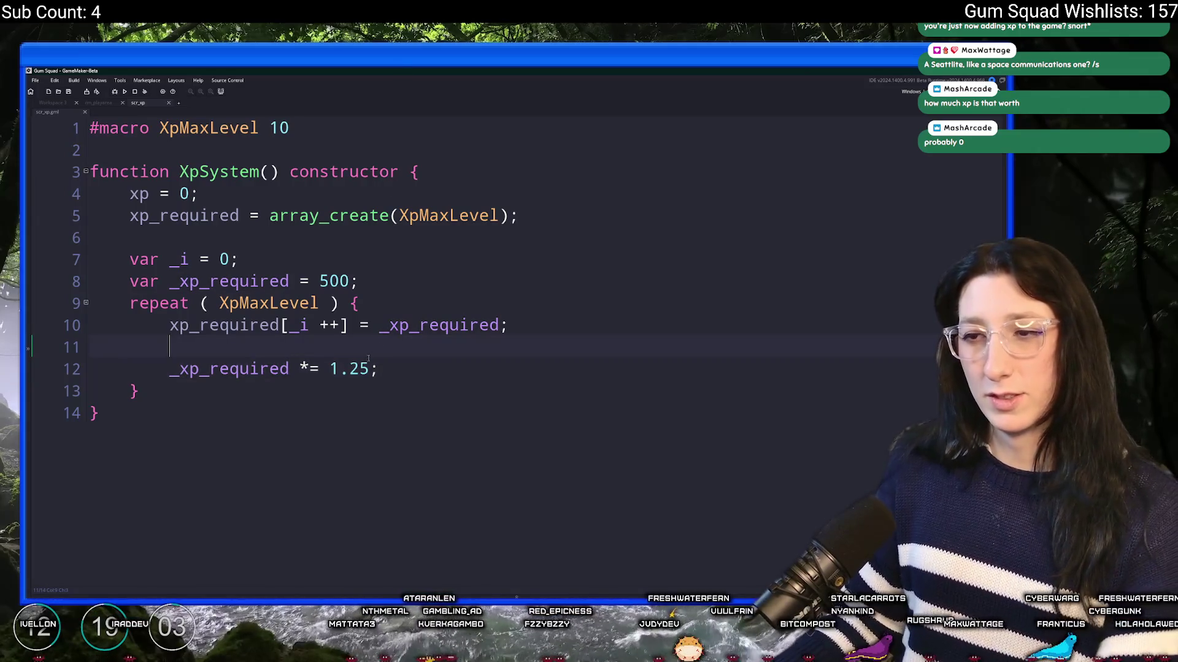
{"action": "left_click", "coordinate": [281, 369]}
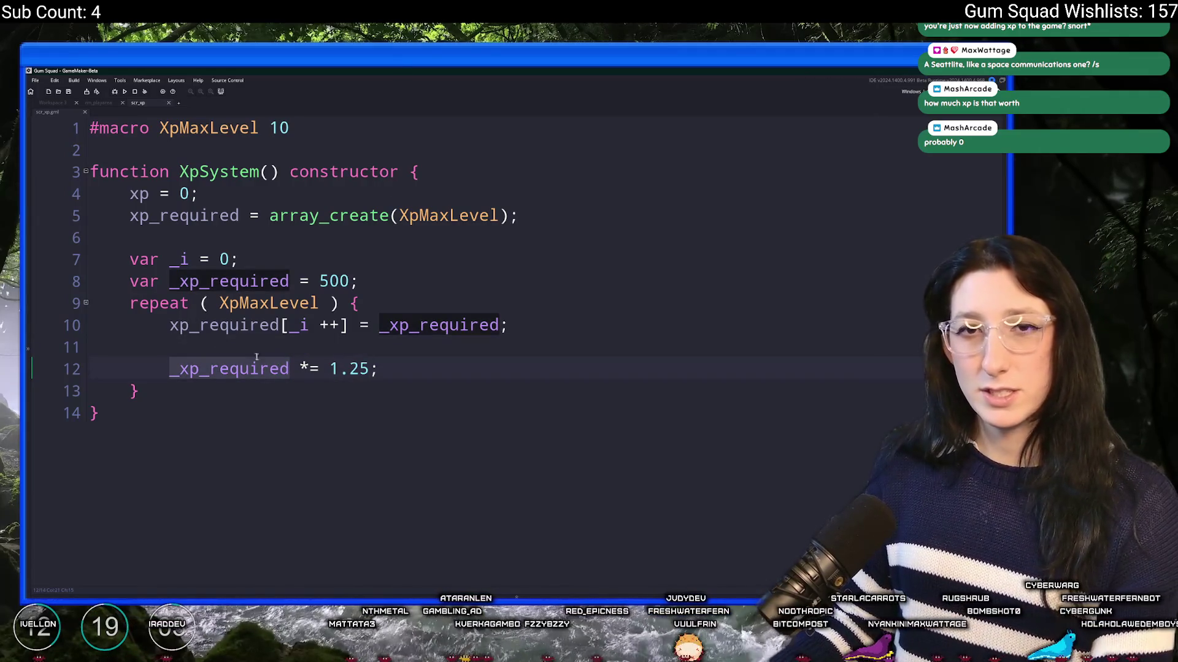
{"action": "left_click", "coordinate": [328, 369]}
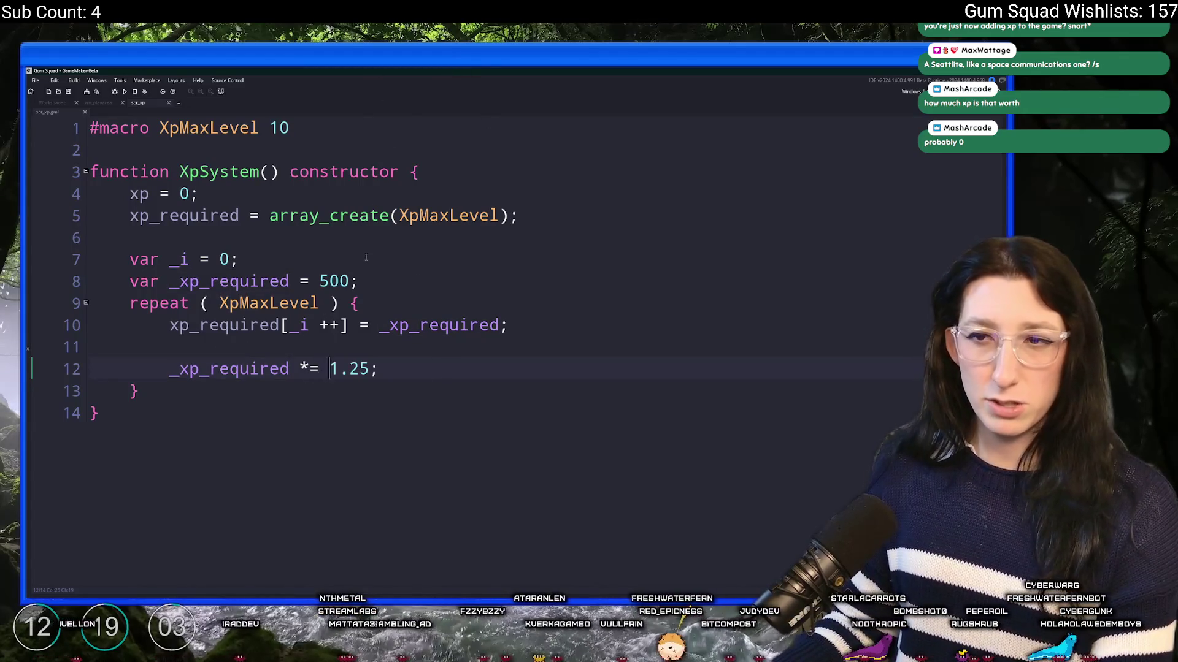
{"action": "left_click", "coordinate": [240, 260]}
Declare 'var _multiplier = 1;' below the var _i line
{"action": "key", "text": "Return"}
{"action": "type", "text": "var _xp"}
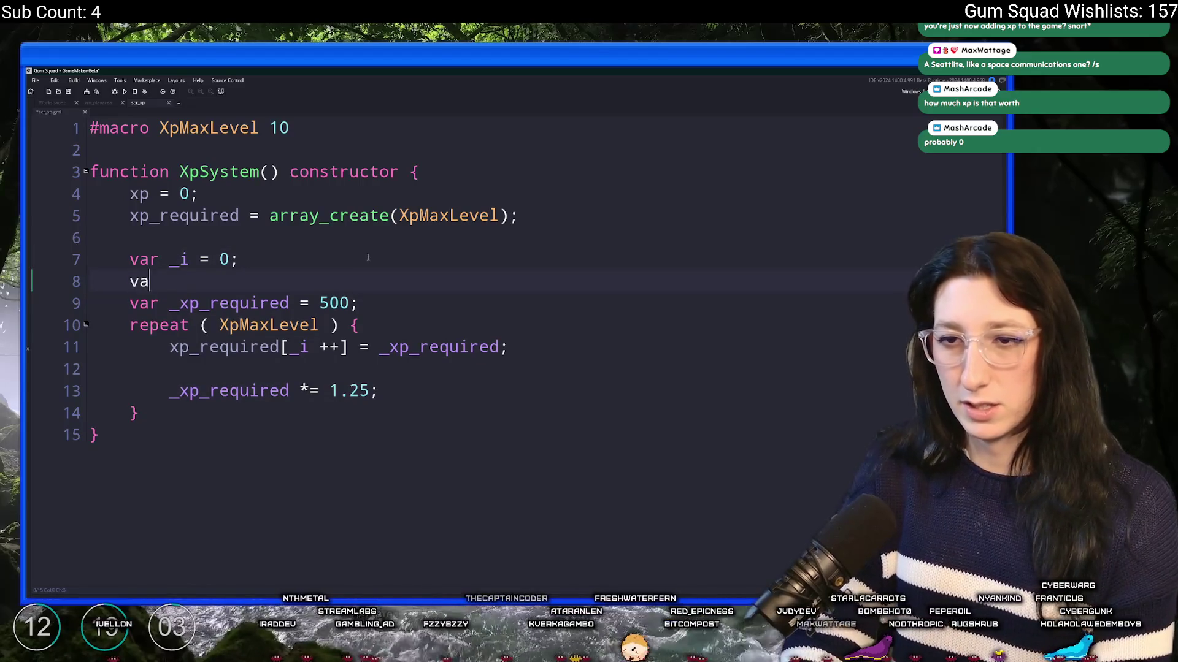
{"action": "key", "text": "BackSpace"}
{"action": "key", "text": "BackSpace"}
{"action": "type", "text": "owls"}
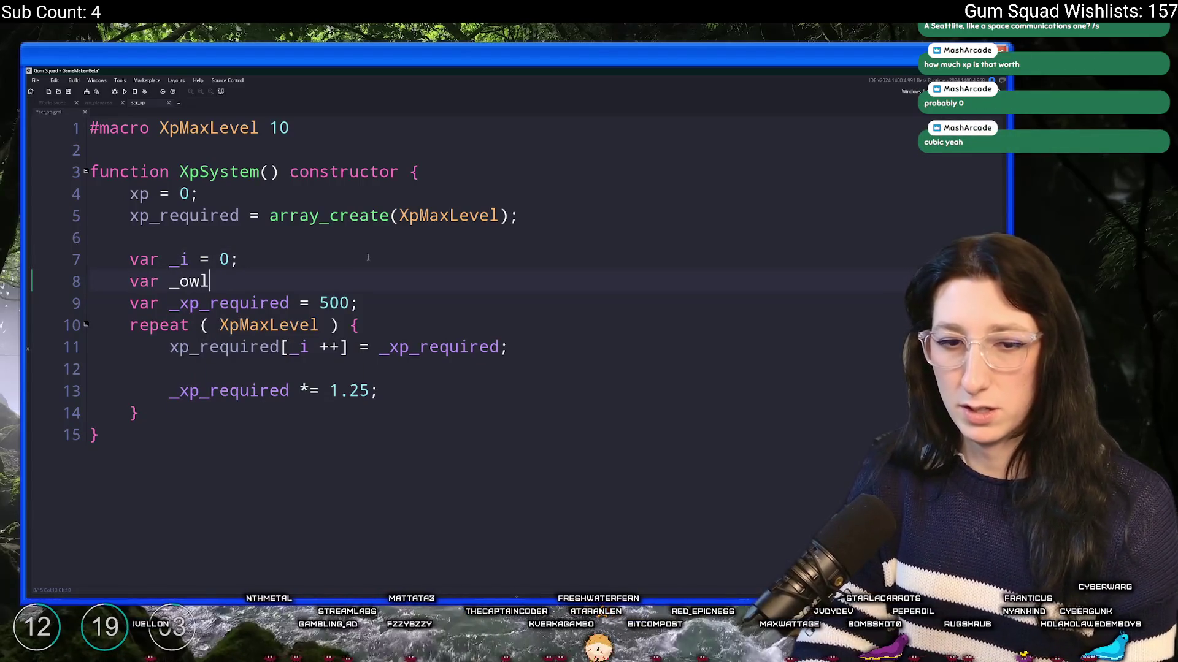
{"action": "key", "text": "BackSpace"}
{"action": "key", "text": "BackSpace"}
{"action": "key", "text": "BackSpace"}
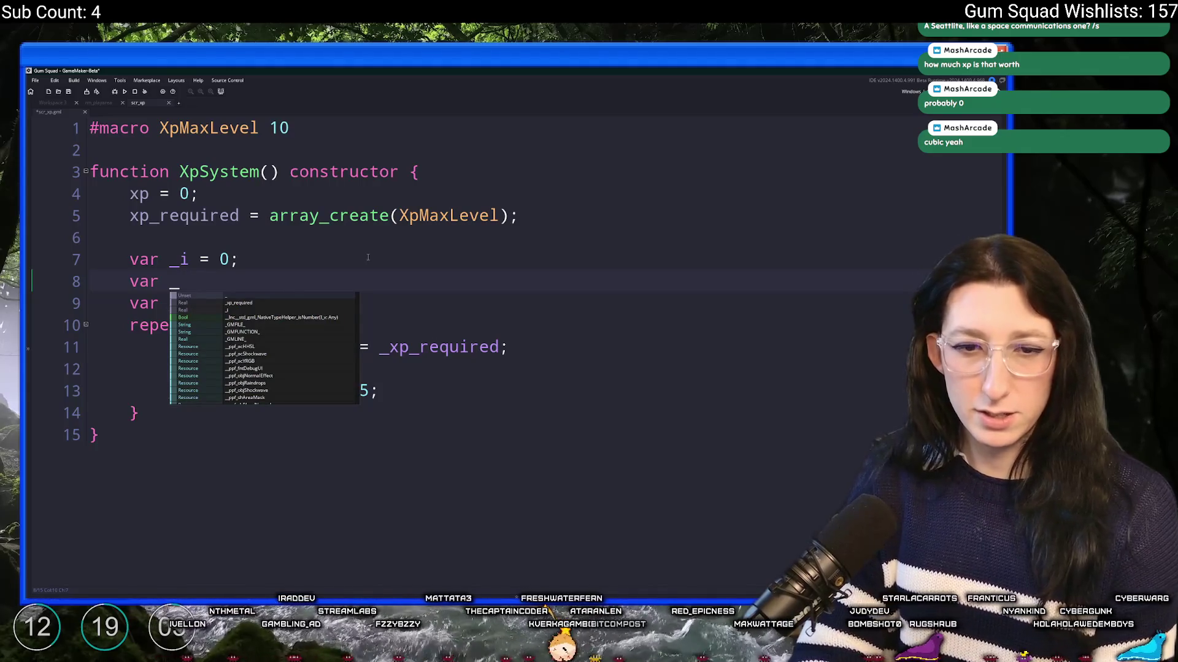
{"action": "type", "text": "multi"}
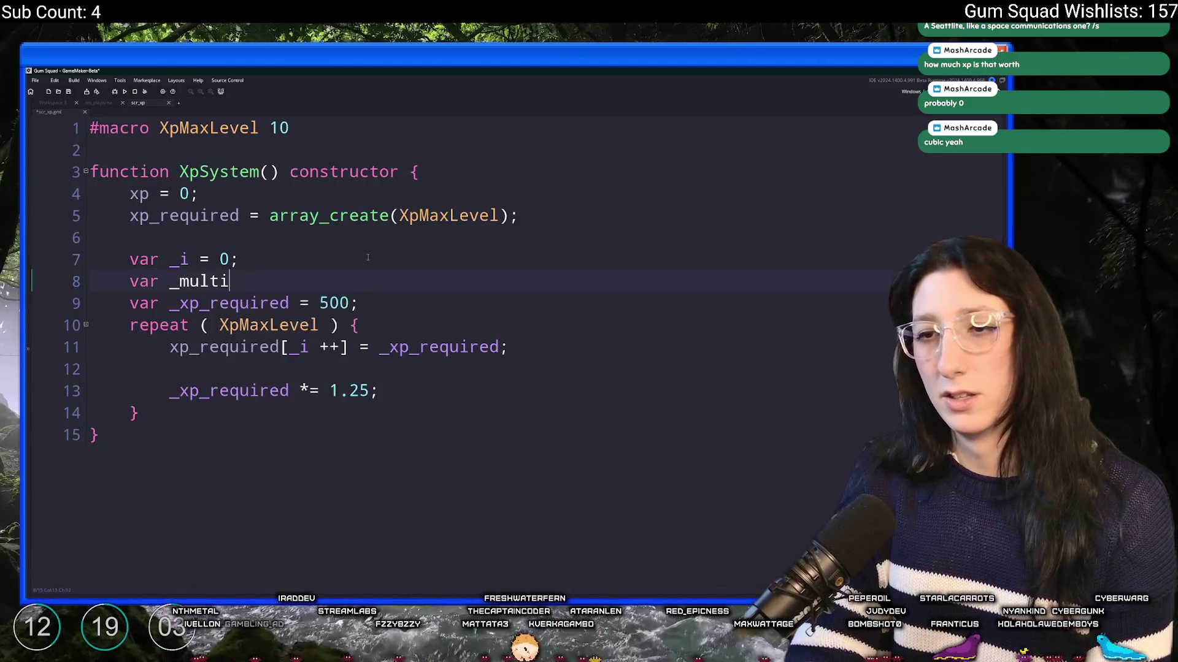
{"action": "type", "text": "plier = 1;"}
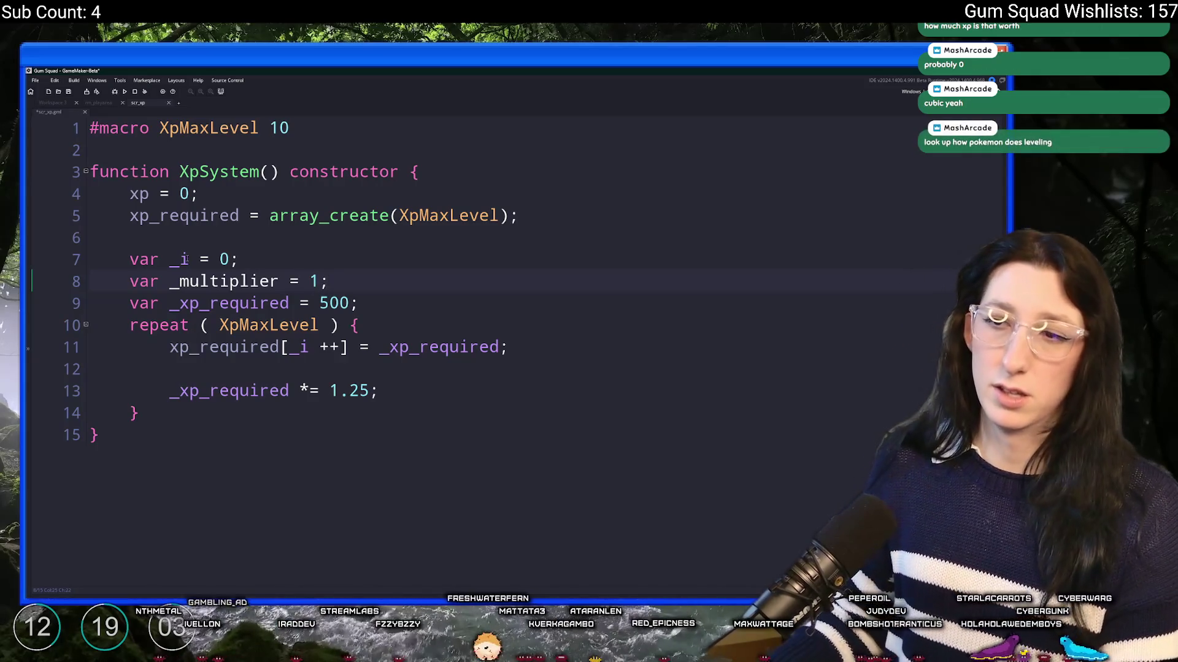
Rewrite the growth line as '_xp_required = power(_xp_required, _multiplier)'
{"action": "left_click", "coordinate": [290, 391]}
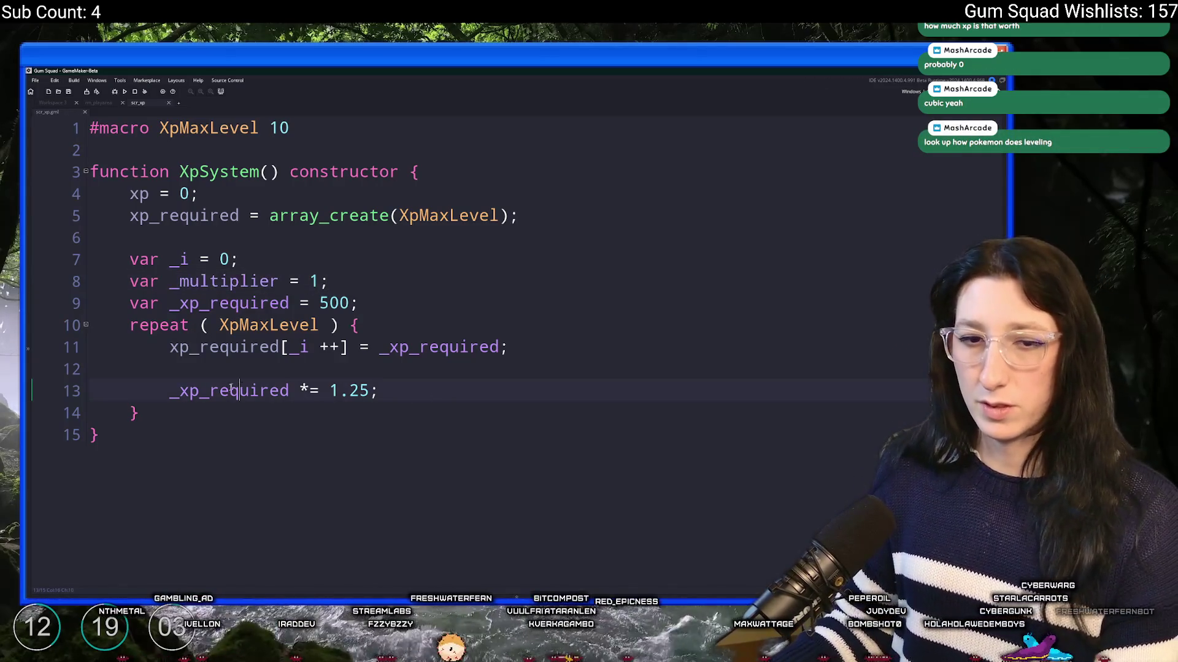
{"action": "key", "text": "Up"}
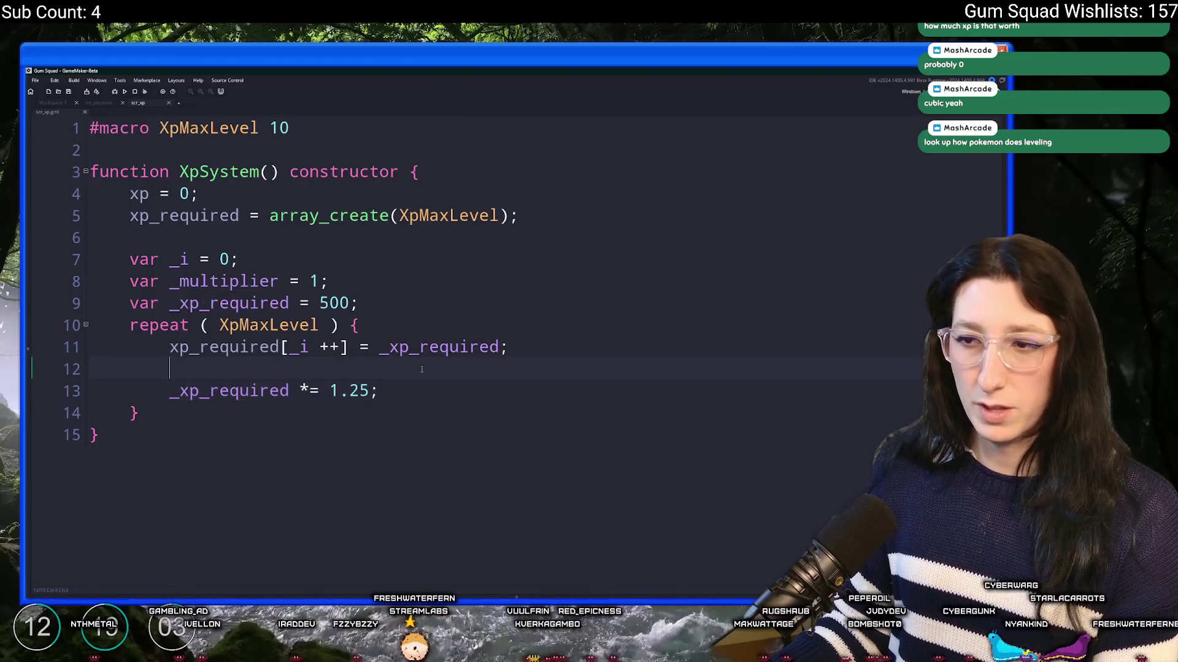
{"action": "left_click", "coordinate": [309, 391]}
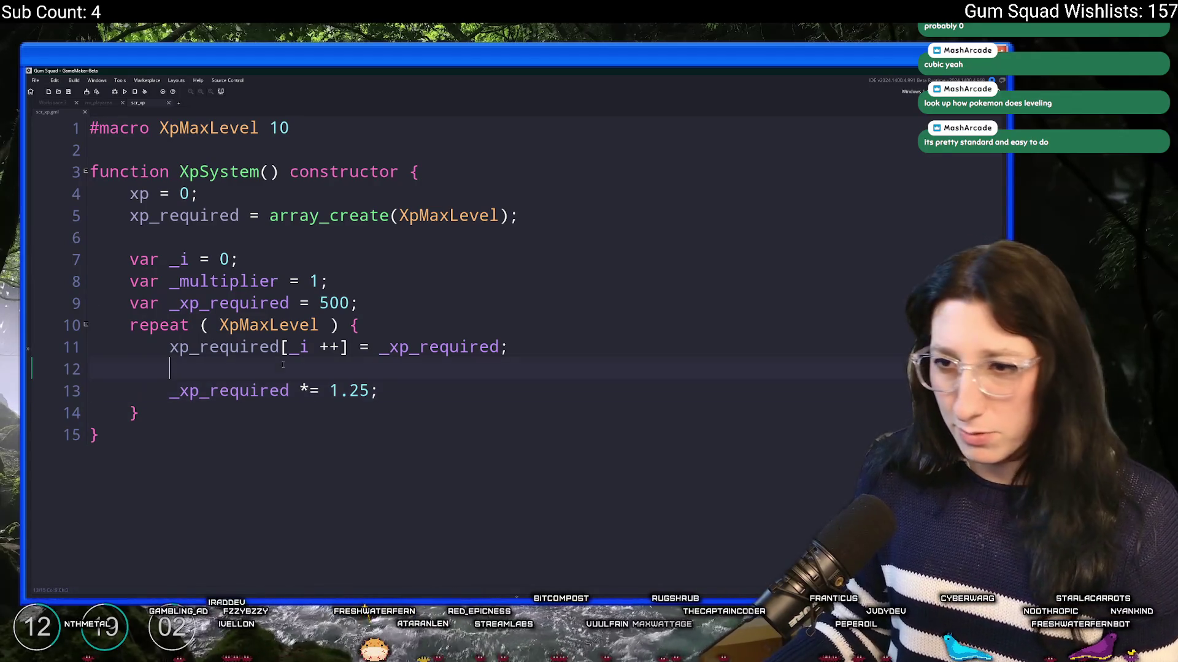
{"action": "key", "text": "BackSpace"}
{"action": "left_click", "coordinate": [330, 391]}
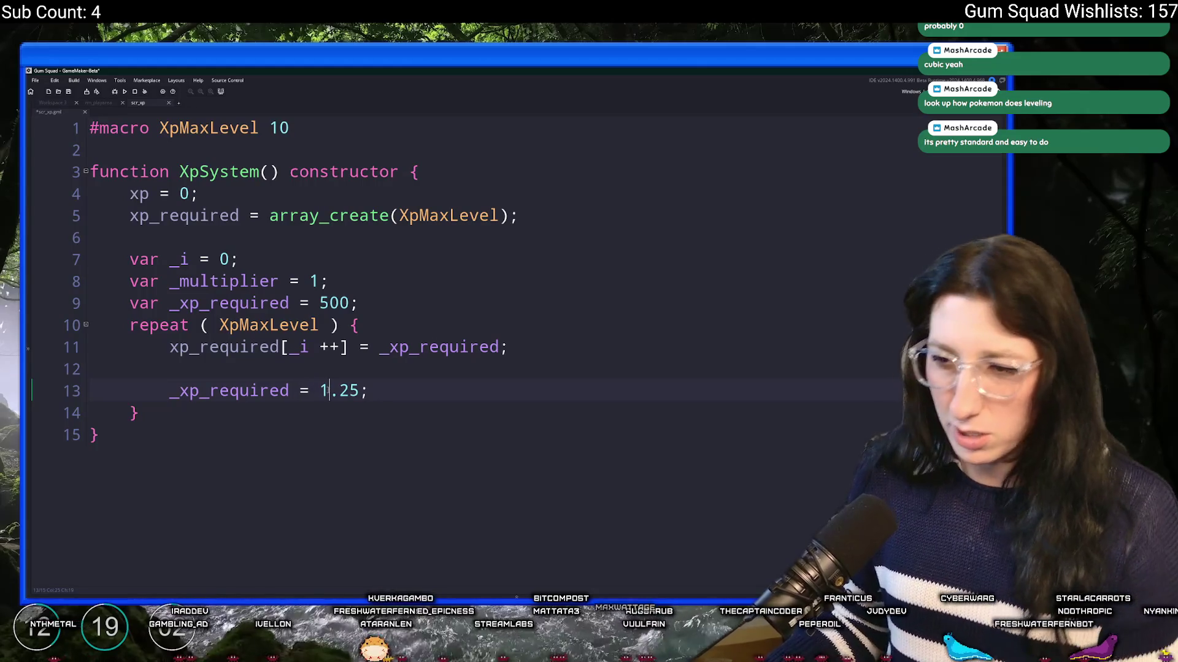
{"action": "type", "text": "power(_x"}
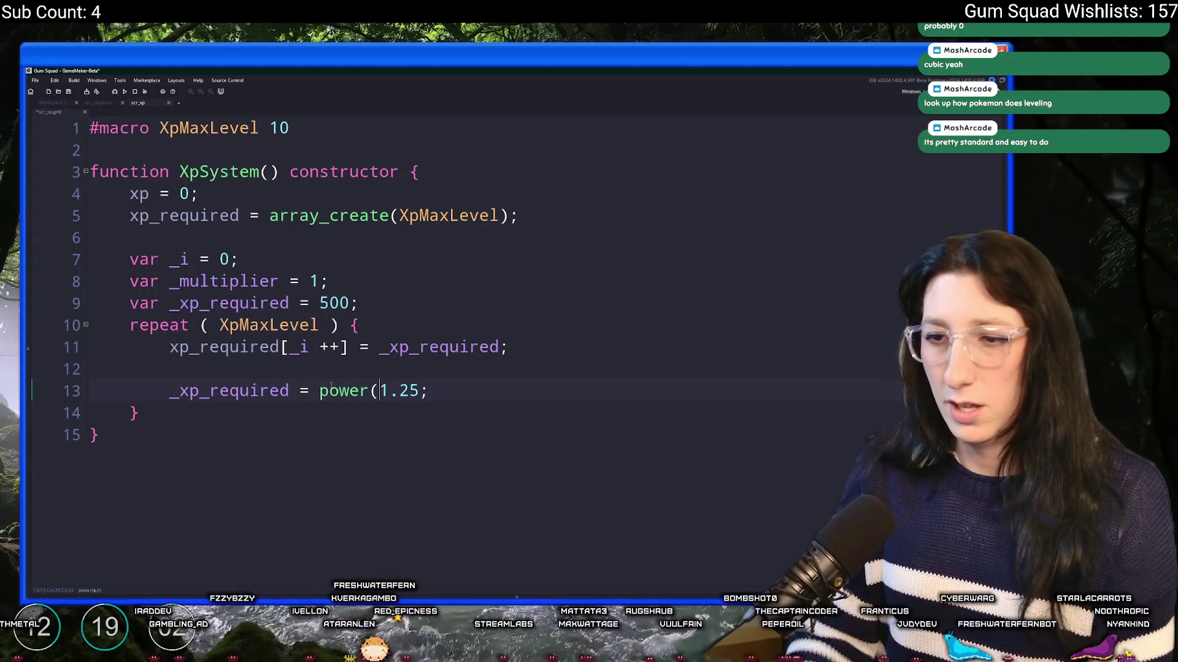
{"action": "type", "text": "p"}
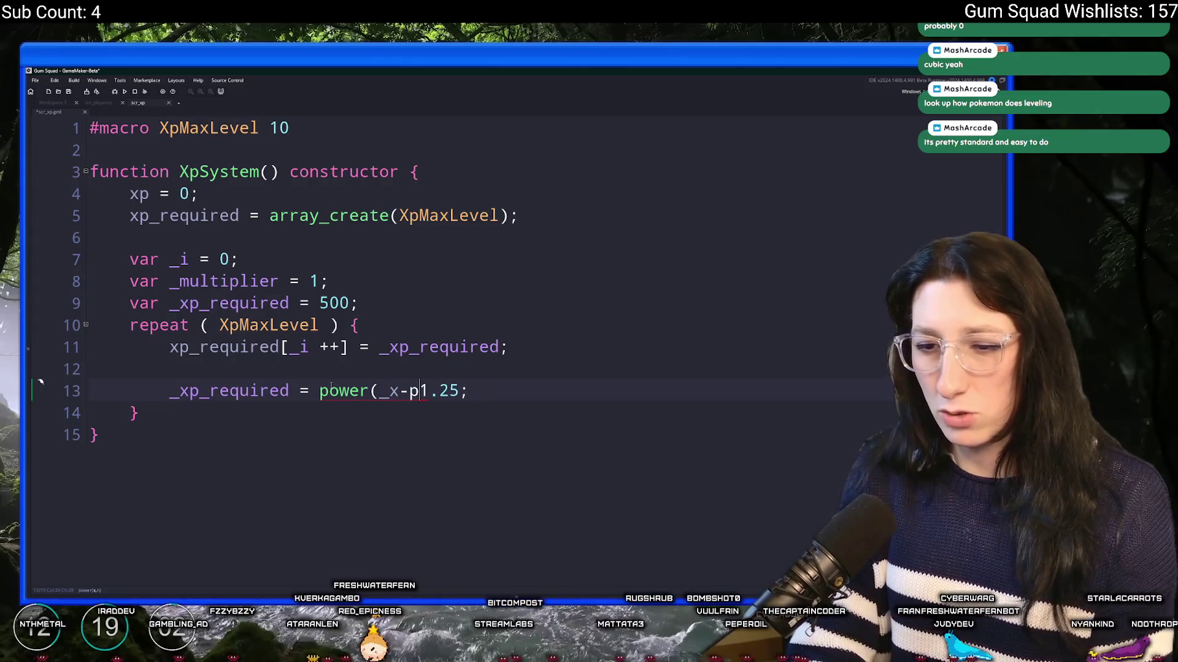
{"action": "key", "text": "BackSpace"}
{"action": "type", "text": "p_re"}
{"action": "key", "text": "BackSpace"}
{"action": "key", "text": "BackSpace"}
{"action": "type", "text": "required"}
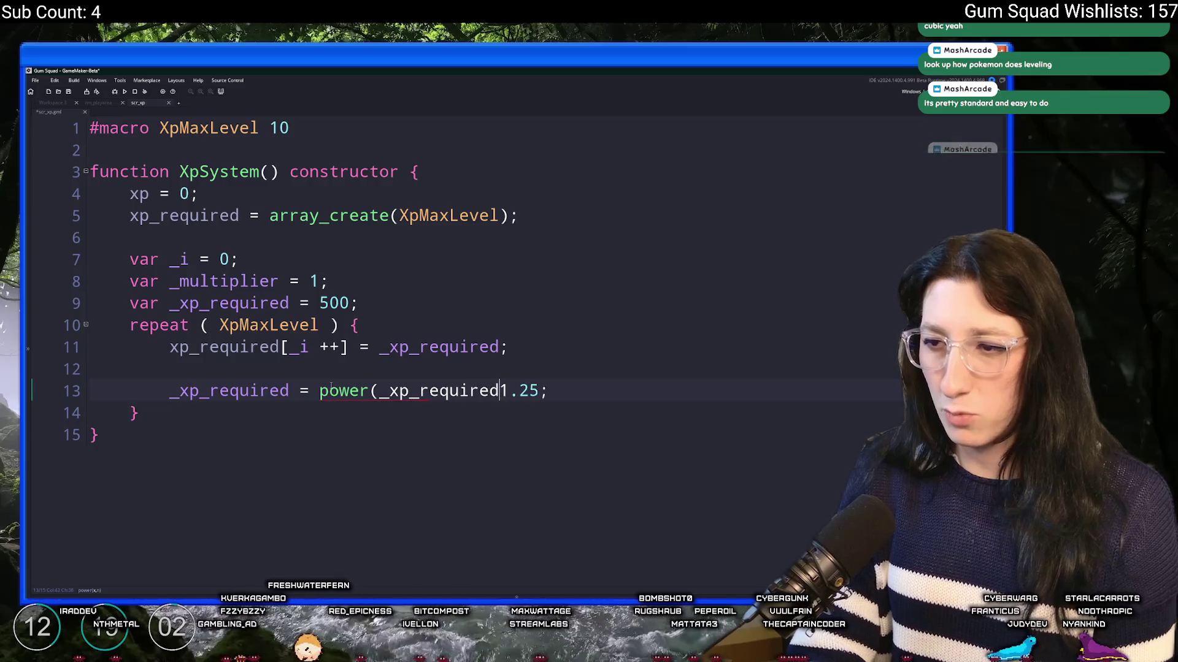
{"action": "type", "text": ","}
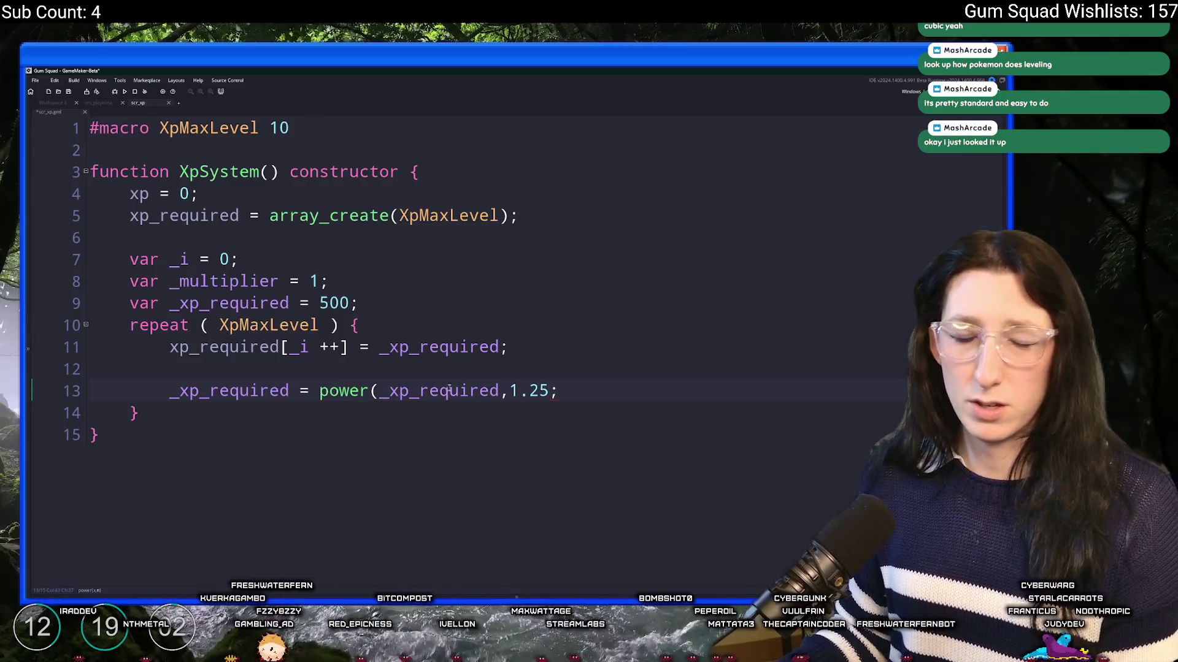
{"action": "left_click", "coordinate": [515, 391]}
{"action": "double_click", "coordinate": [515, 390]}
{"action": "type", "text": "_multiplier)"}
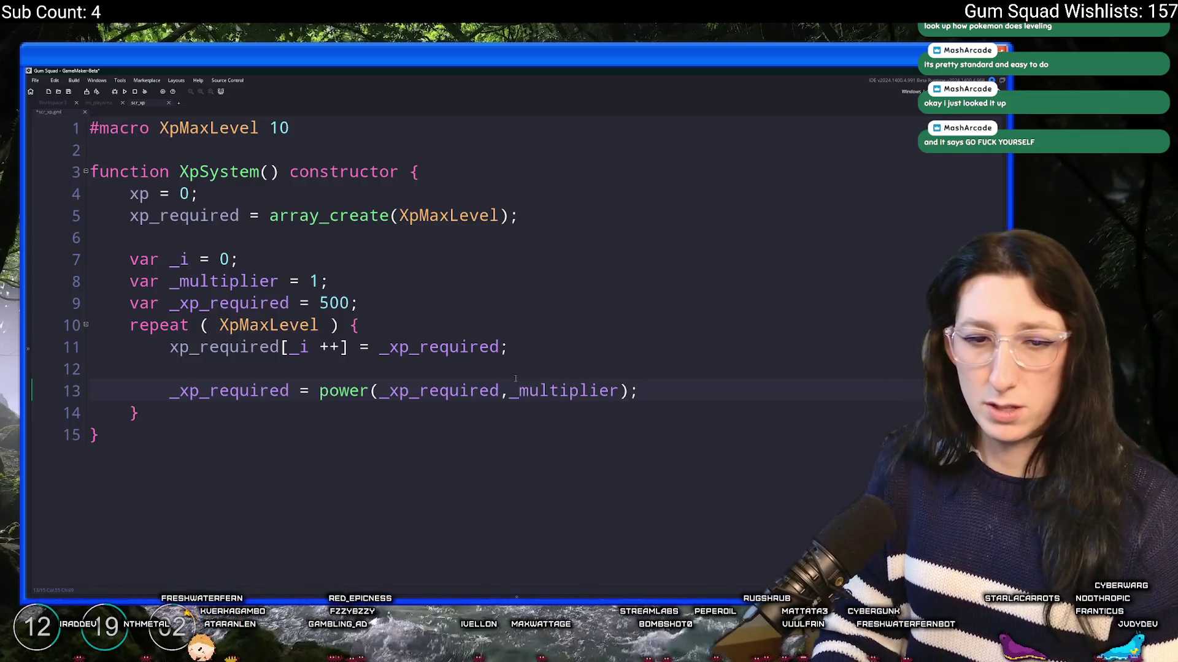
Add a '_multiplier += 0.1;' increment line and '_xp_required += 100;' after the power line
{"action": "key", "text": "Return"}
{"action": "type", "text": "_multiplier += 0.1;"}
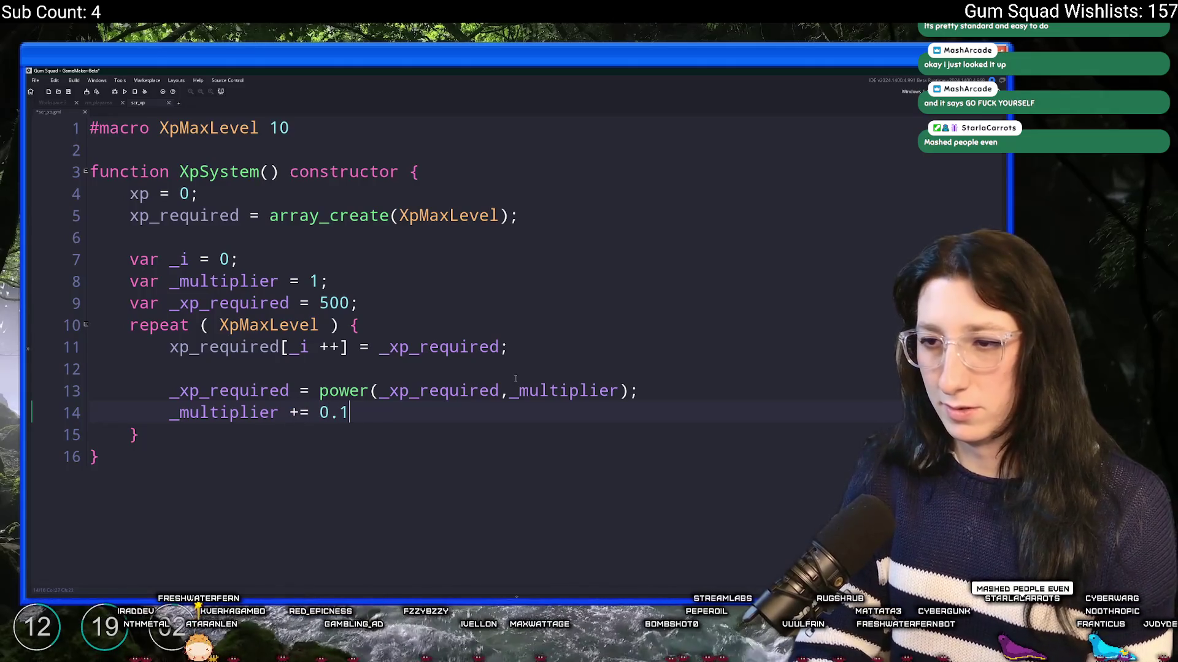
{"action": "double_click", "coordinate": [273, 391]}
{"action": "key", "text": "Up"}
{"action": "key", "text": "Up"}
{"action": "key", "text": "Up"}
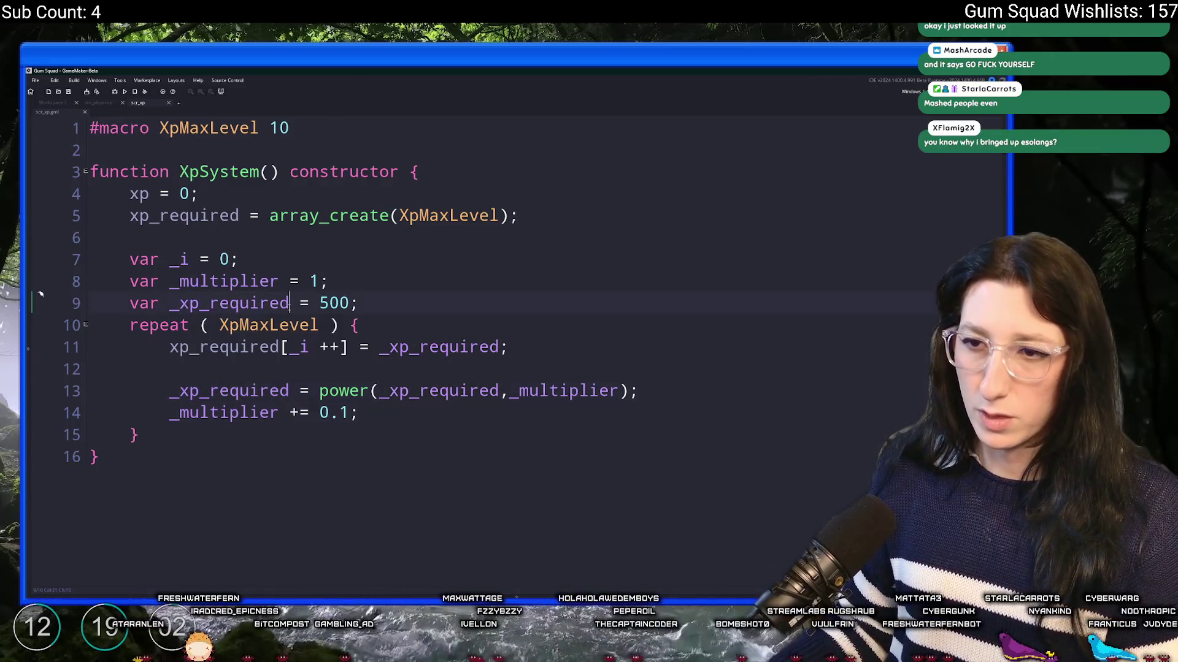
{"action": "left_click", "coordinate": [662, 399]}
{"action": "key", "text": "Return"}
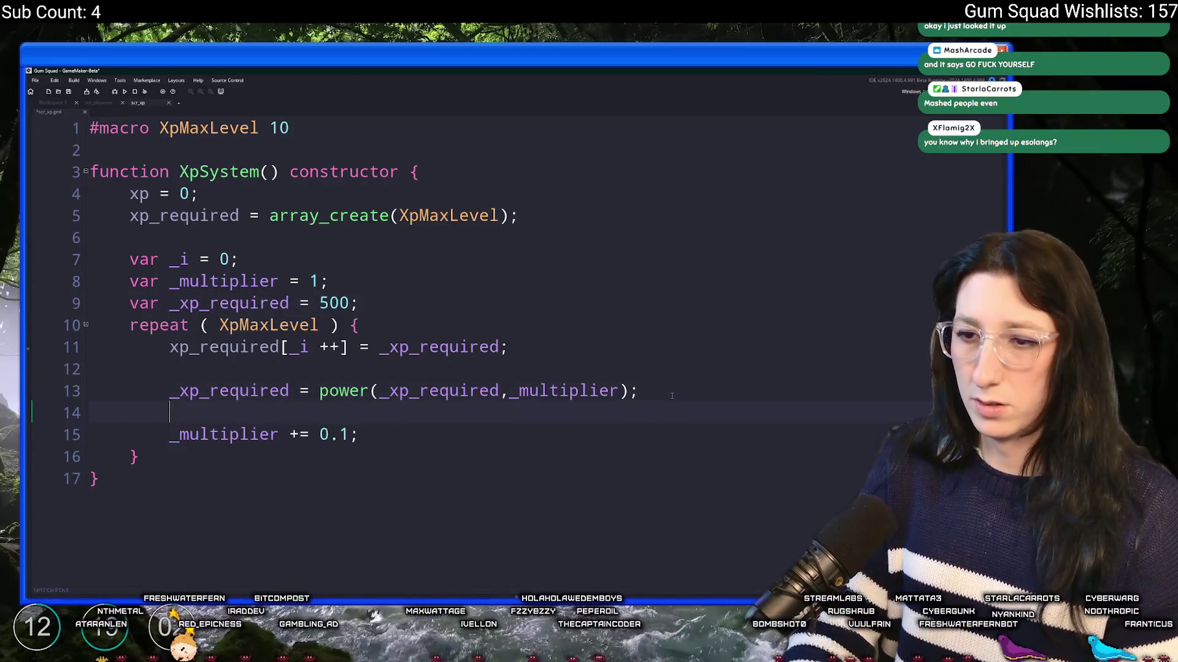
{"action": "type", "text": "_xp_required += 100;"}
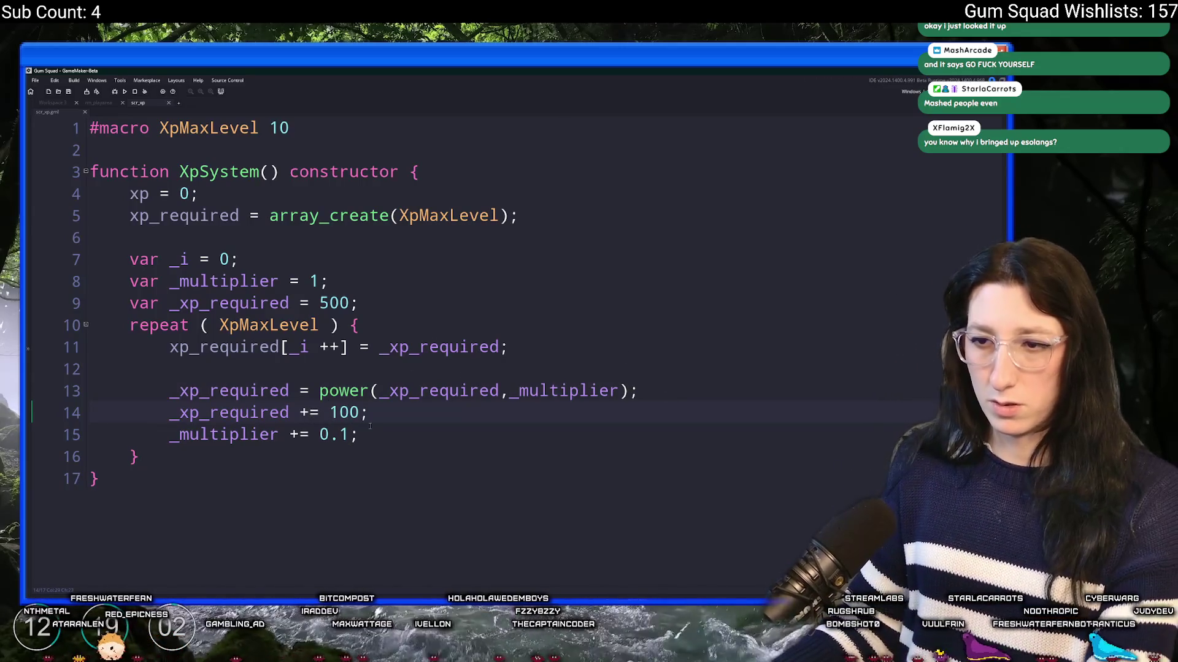
{"action": "key", "text": "super"}
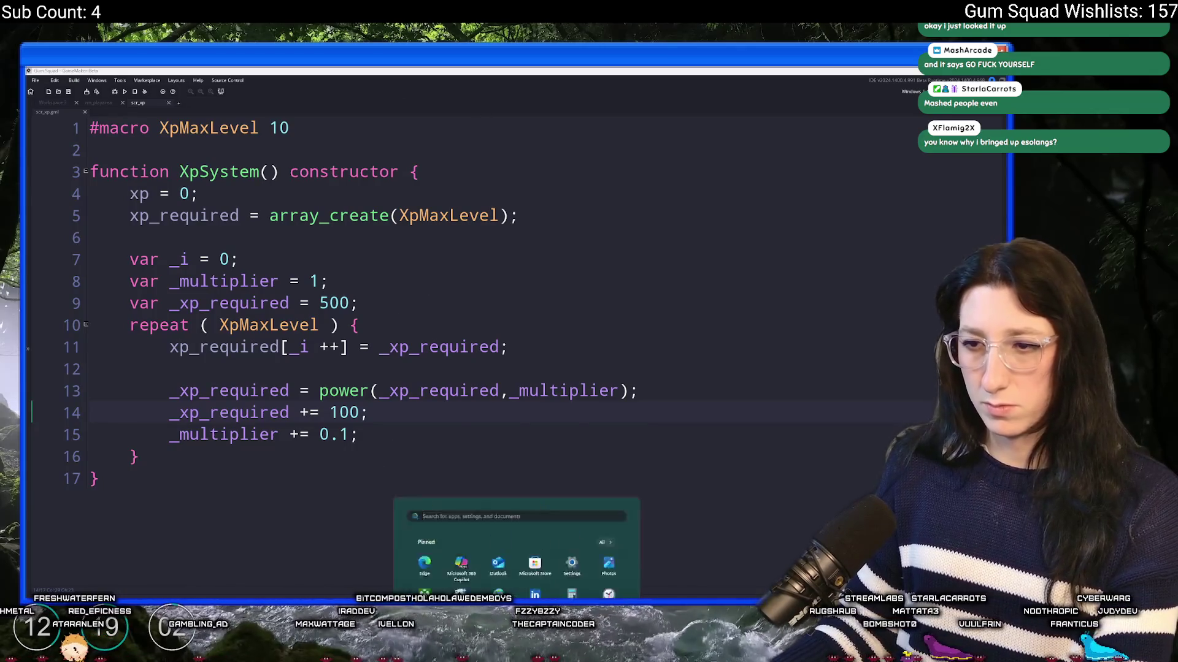
{"action": "left_click", "coordinate": [300, 391]}
{"action": "key", "text": "super"}
{"action": "type", "text": "calculator"}
{"action": "key", "text": "Return"}
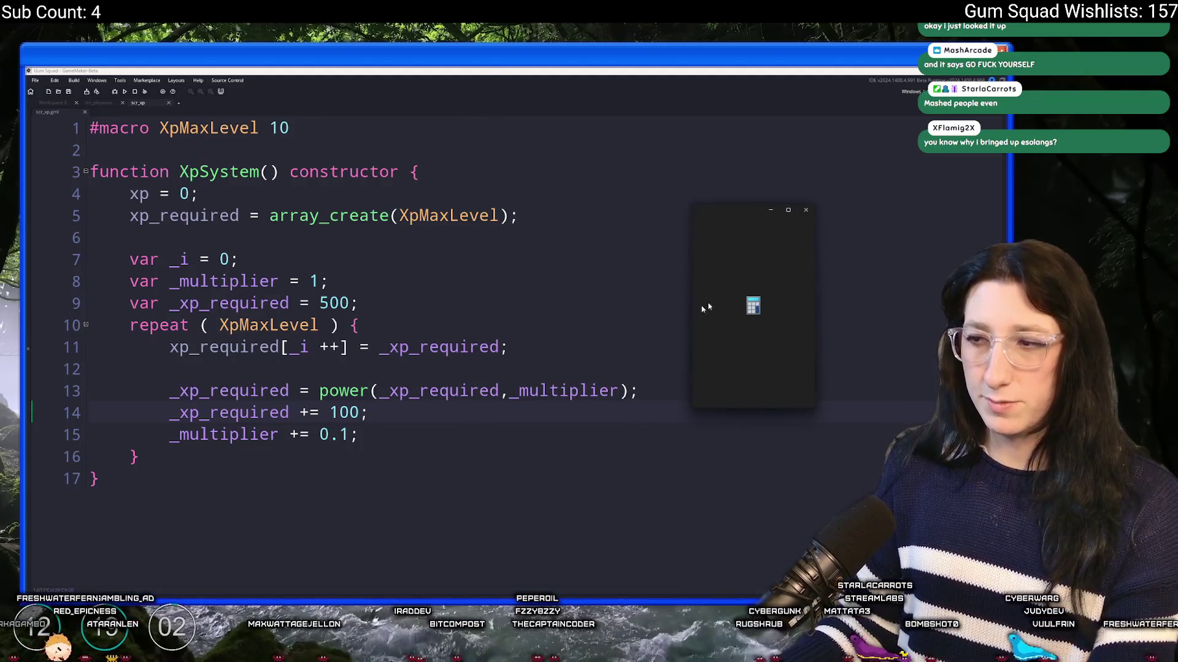
{"action": "mouse_move", "coordinate": [745, 226]}
{"action": "left_mouse_down"}
{"action": "mouse_move", "coordinate": [619, 179]}
{"action": "mouse_move", "coordinate": [580, 185]}
{"action": "left_mouse_up"}
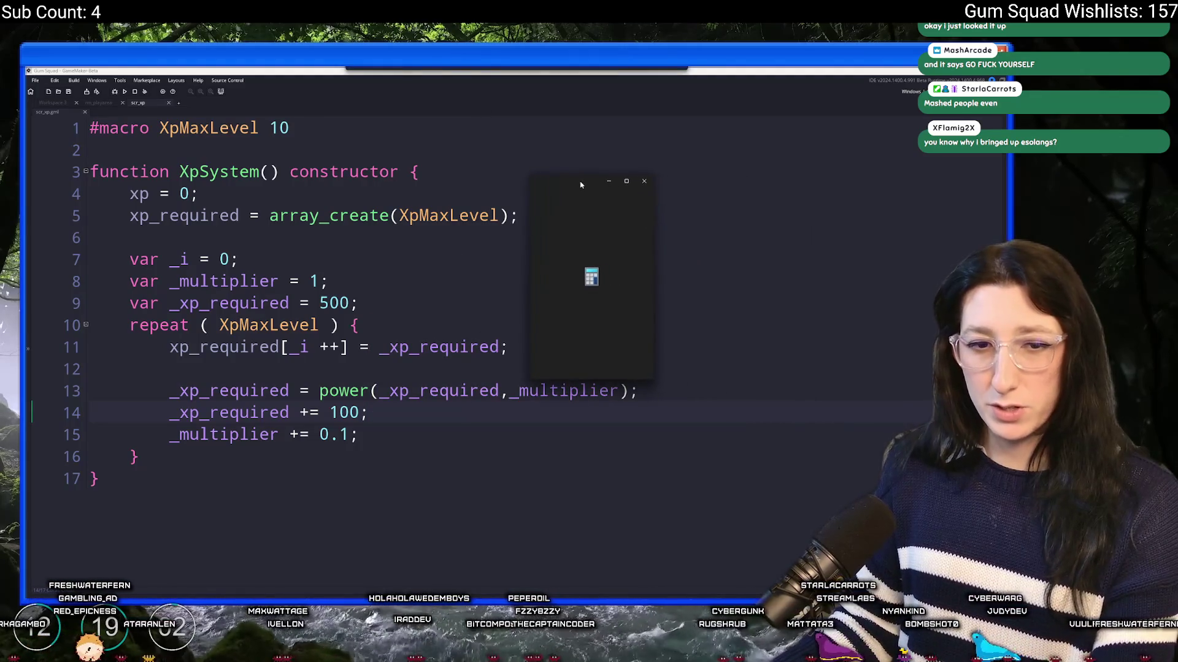
{"action": "left_click", "coordinate": [644, 180]}
{"action": "left_click", "coordinate": [252, 348]}
{"action": "left_click", "coordinate": [203, 465]}
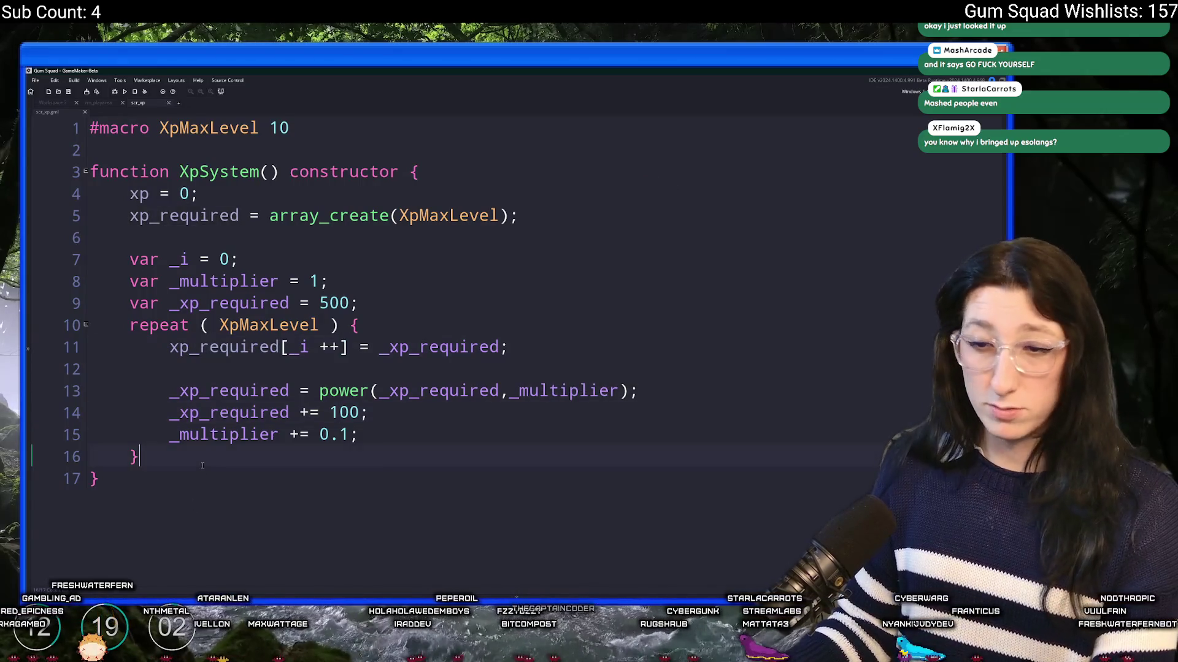
Add show_message(xp_required) after the loop, create a test XpSystem instance, and run with F5
{"action": "key", "text": "Return"}
{"action": "key", "text": "Return"}
{"action": "type", "text": "show_message(xp_required);"}
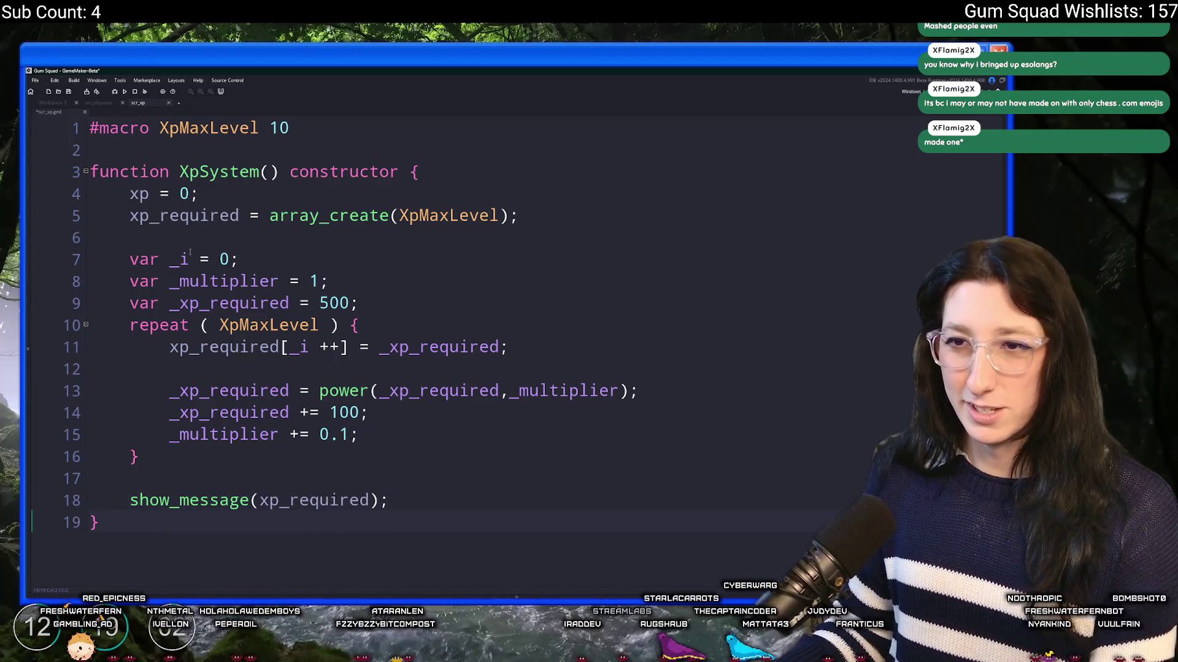
{"action": "key", "text": "Return"}
{"action": "type", "text": "\\"}
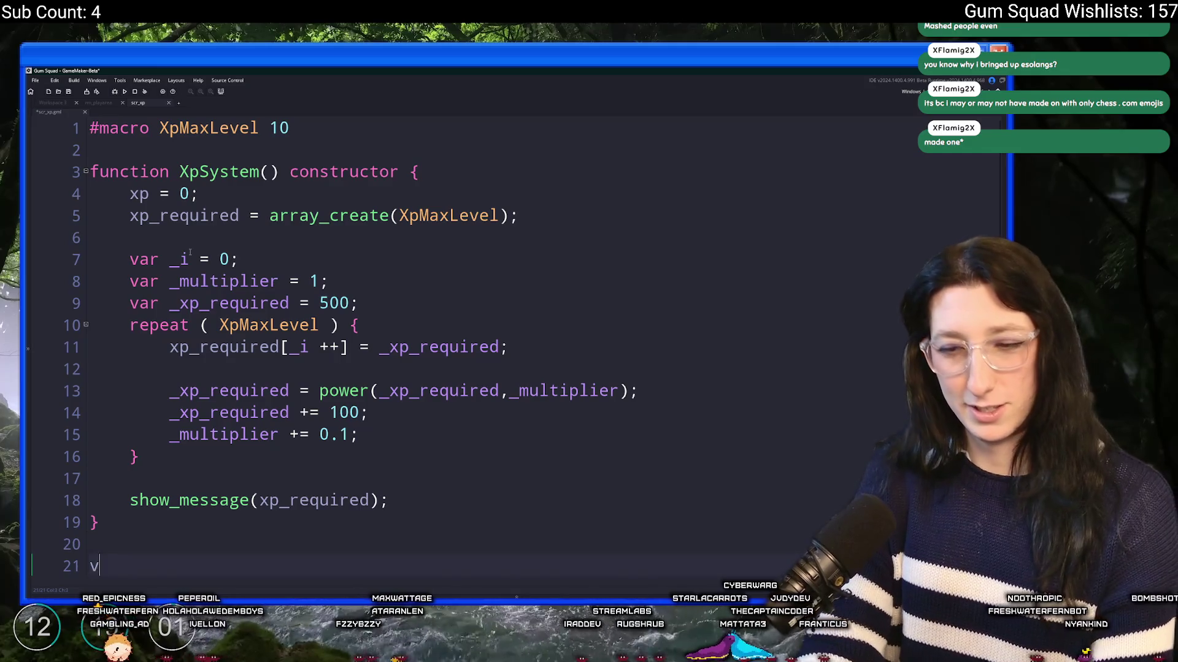
{"action": "type", "text": "new "}
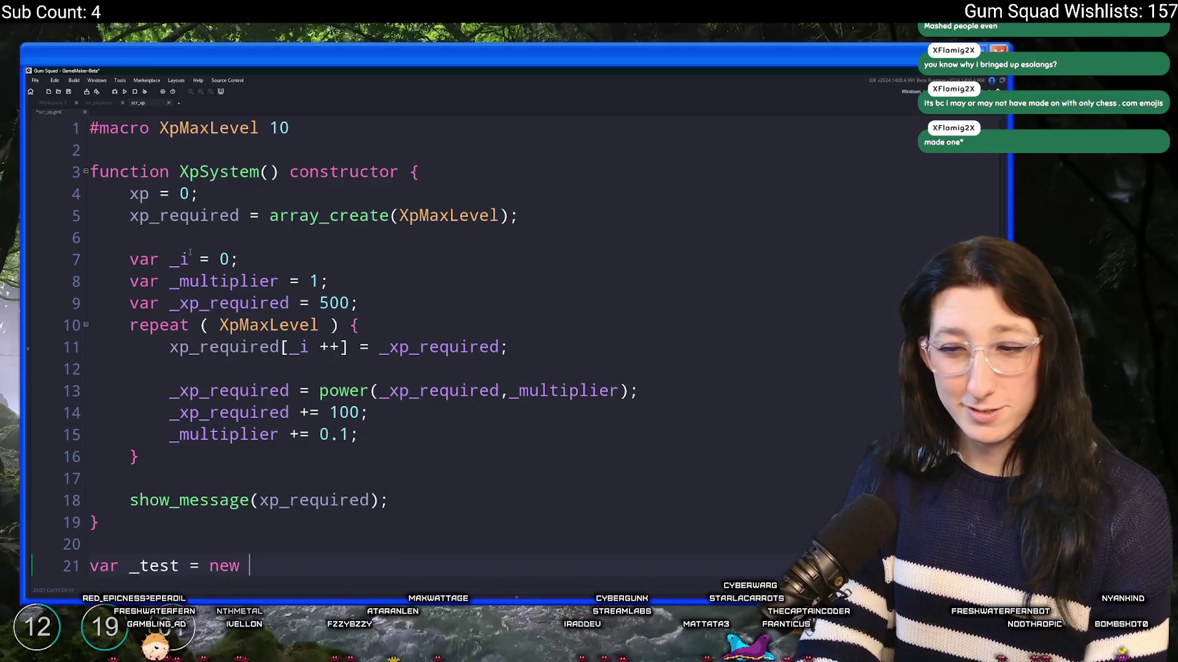
{"action": "type", "text": "XpSystem();"}
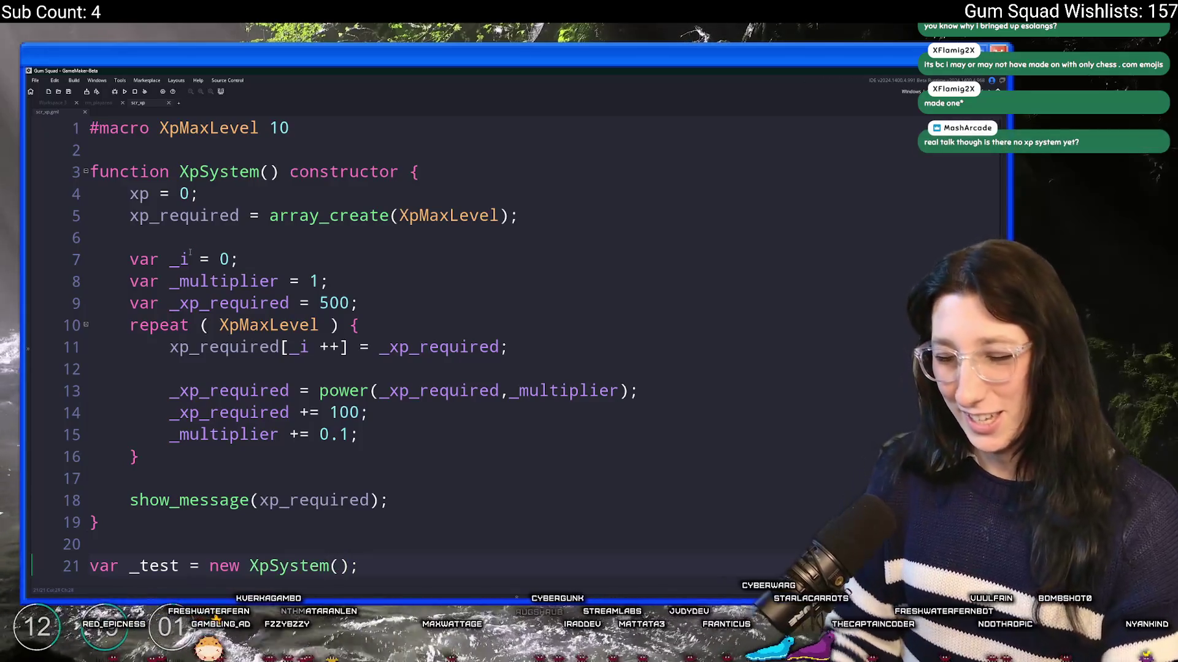
{"action": "key", "text": "F5"}
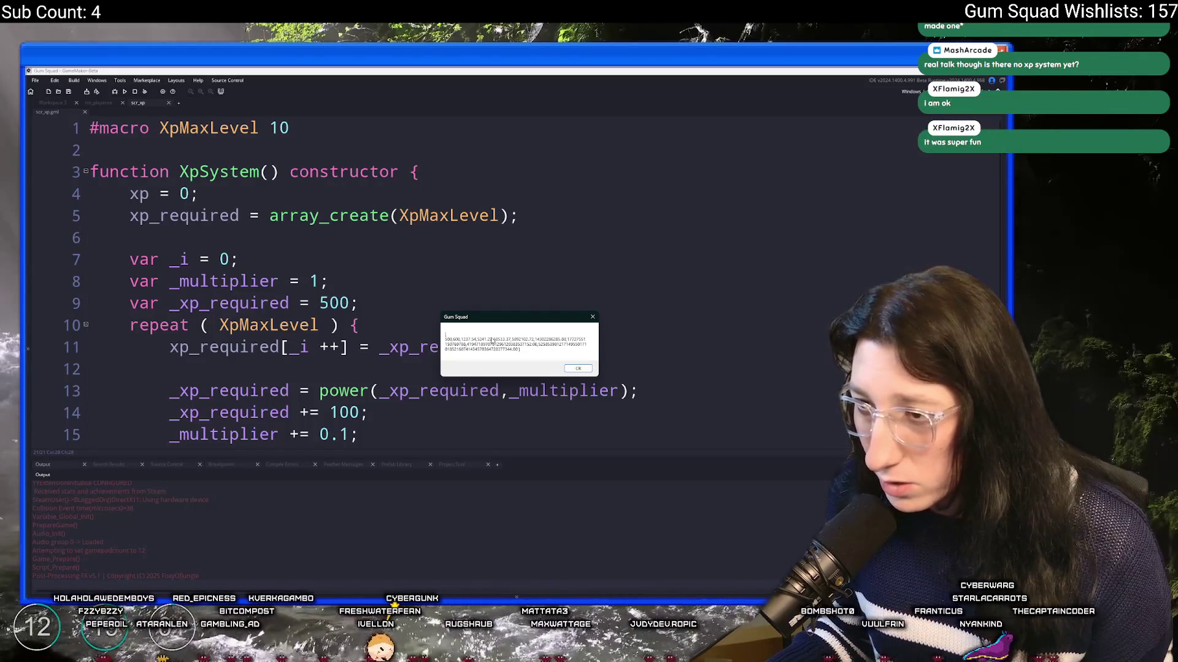
Change the _multiplier step to 0.005 and rerun the game to check the XP values
{"action": "left_click", "coordinate": [136, 92]}
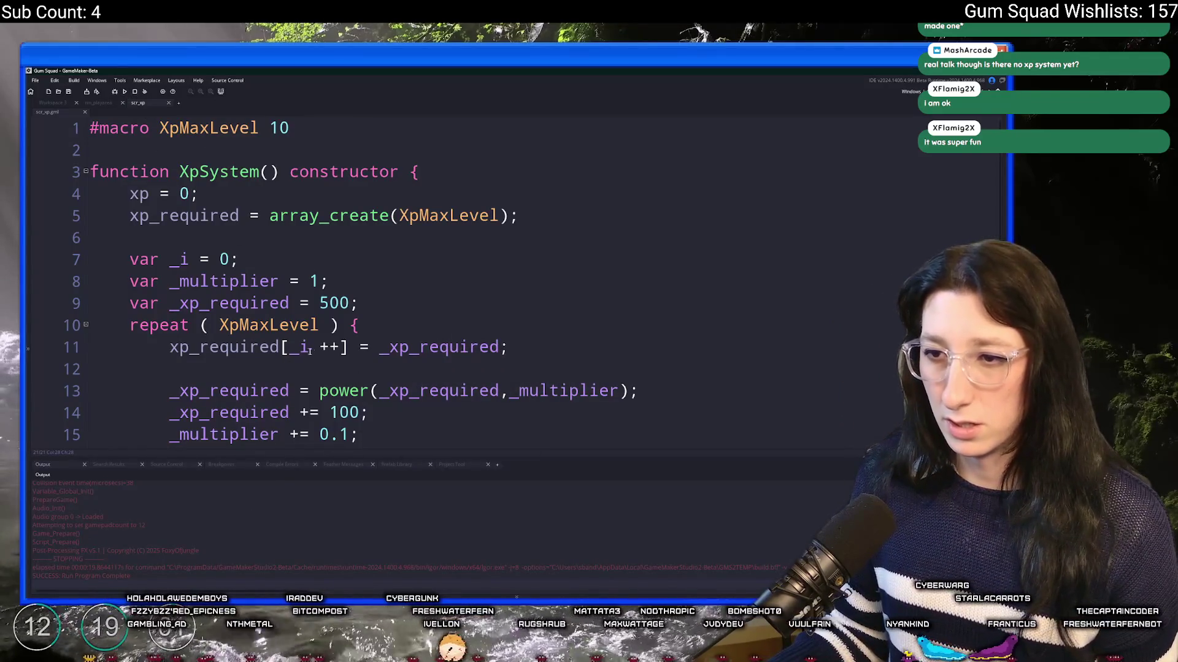
{"action": "scroll", "coordinate": [312, 351], "scroll_direction": "down", "scroll_amount": 1}
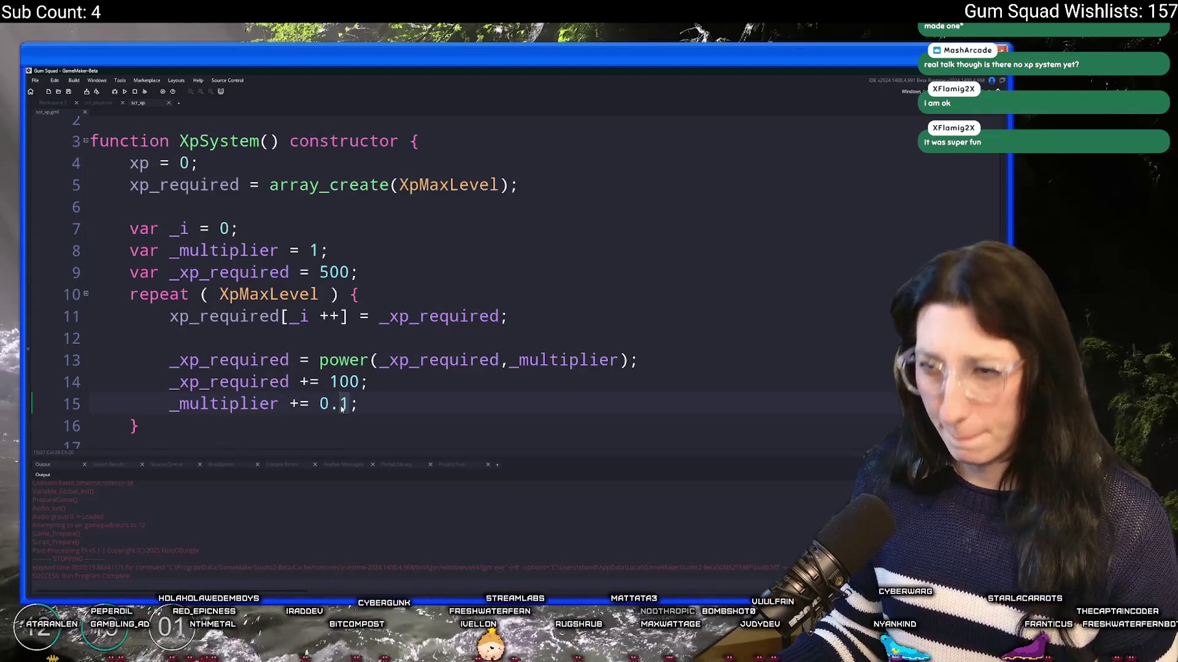
{"action": "left_click", "coordinate": [331, 273]}
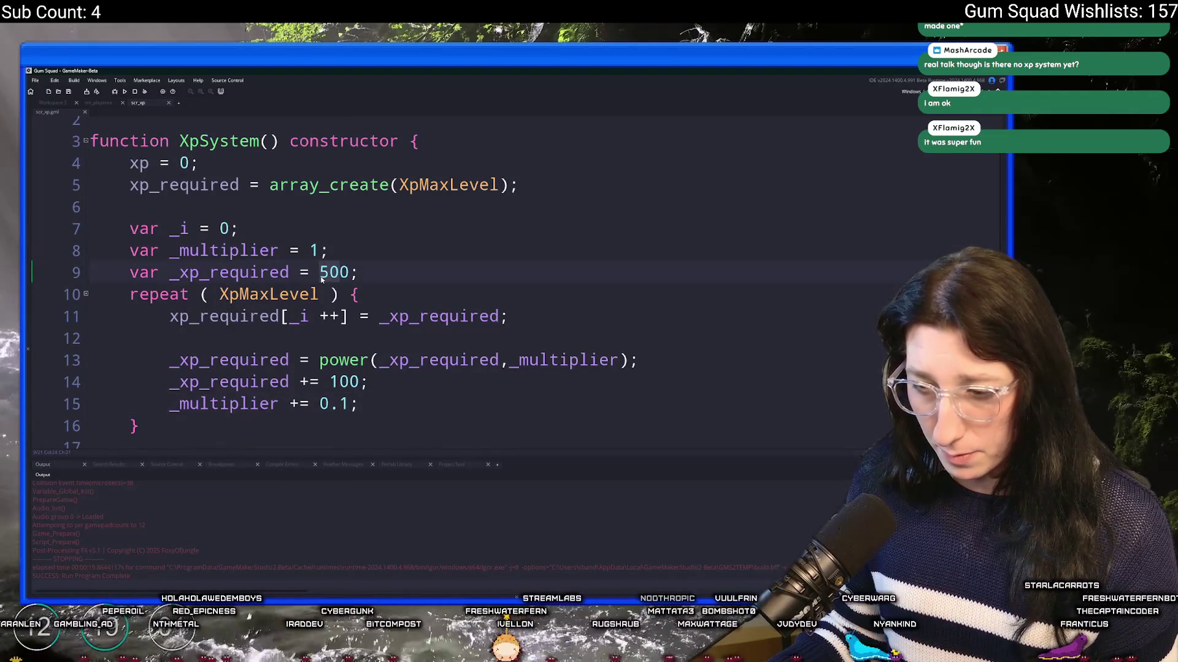
{"action": "left_click", "coordinate": [347, 397]}
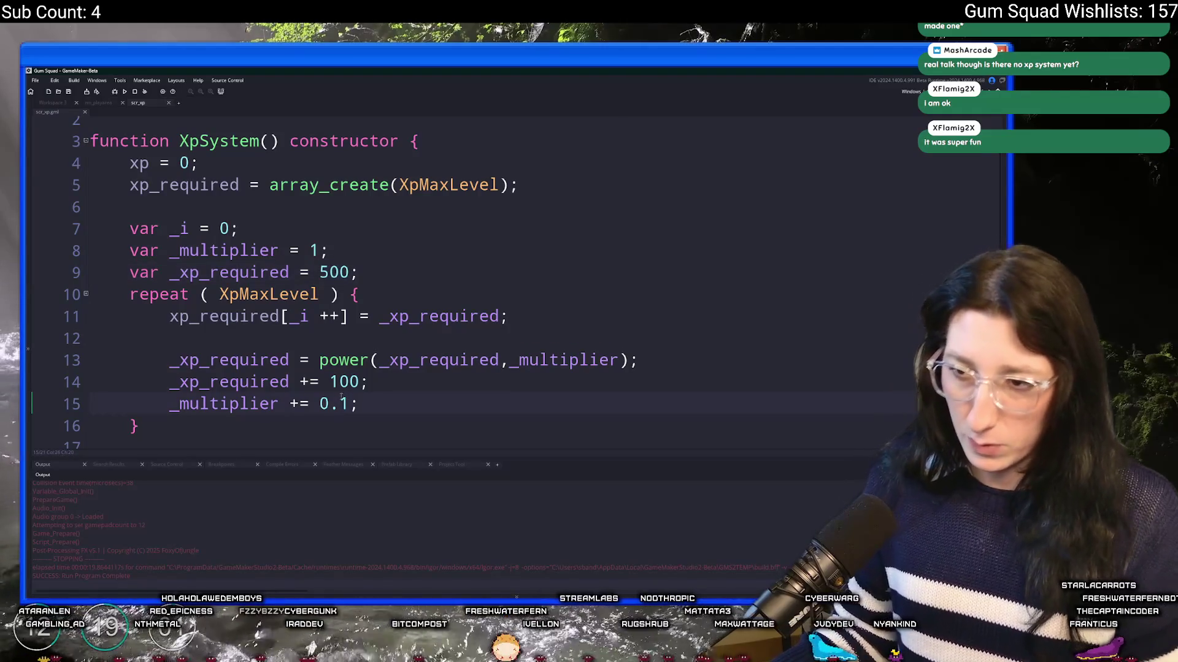
{"action": "key", "text": "BackSpace"}
{"action": "type", "text": "005"}
{"action": "key", "text": "F5"}
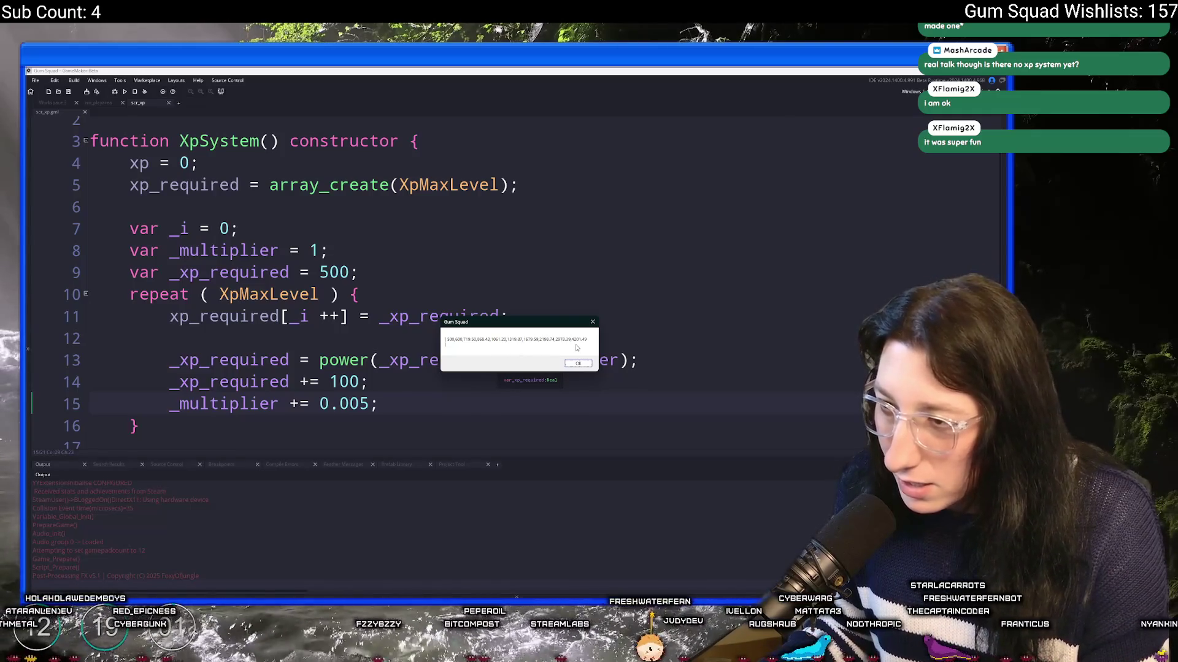
{"action": "key", "text": "Return"}
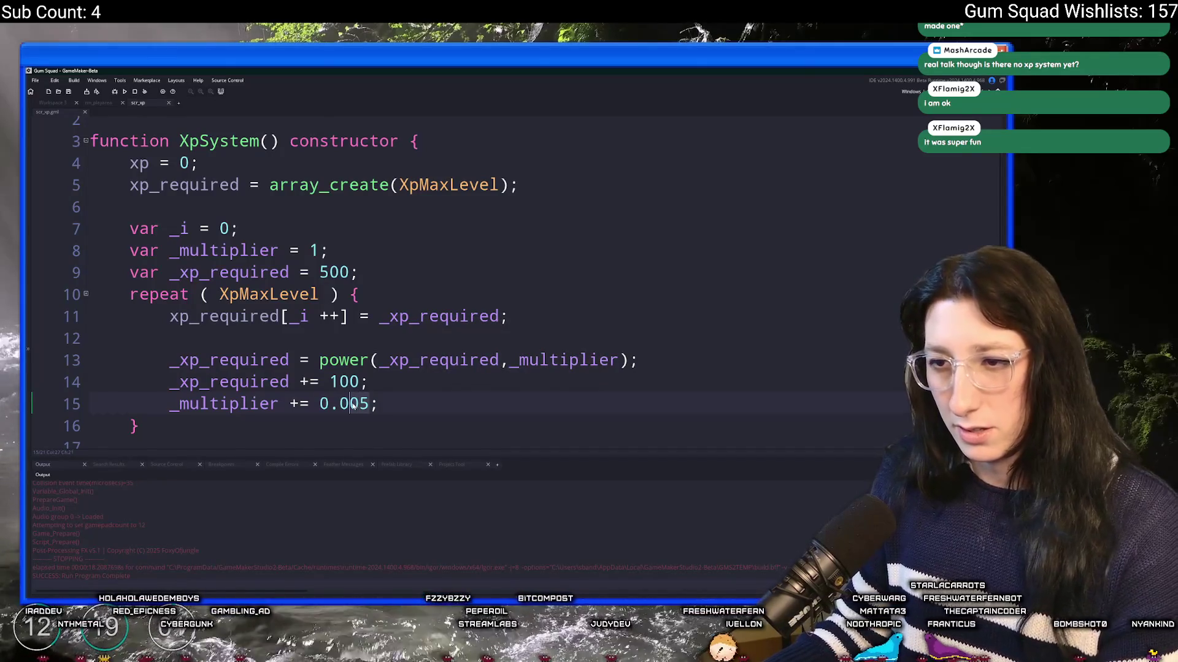
{"action": "left_click", "coordinate": [331, 382]}
{"action": "type", "text": "25"}
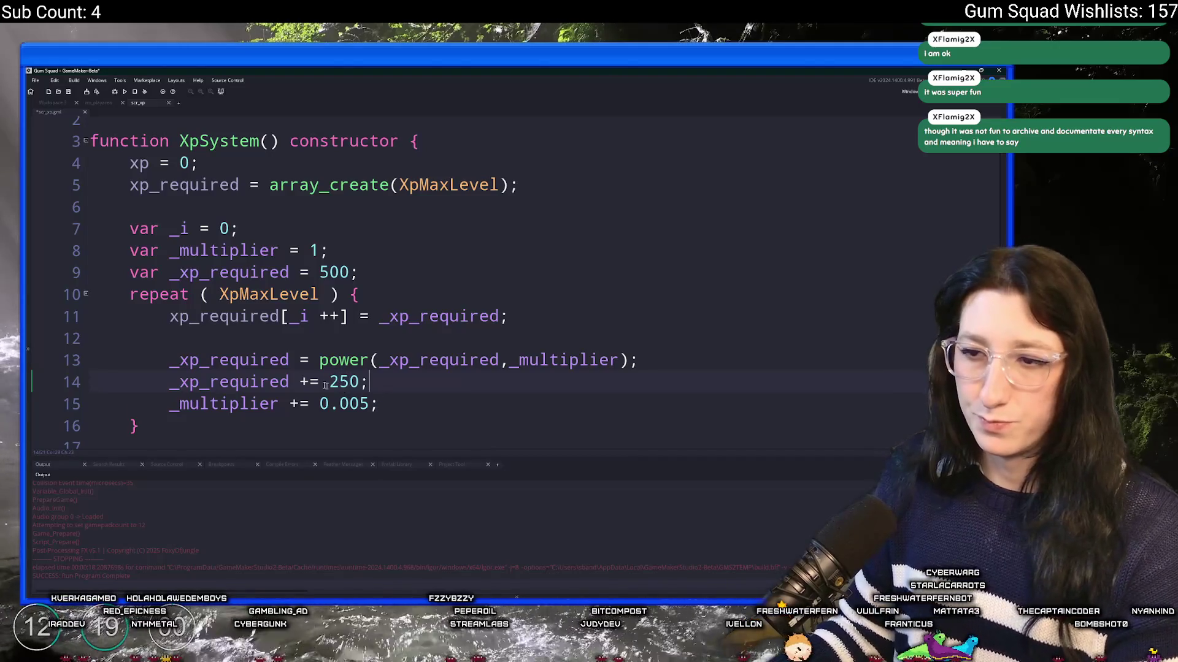
Insert a rounding line '_xp_required = floor(_xp_required / 1000) * 100' after the power line
{"action": "left_click", "coordinate": [731, 359]}
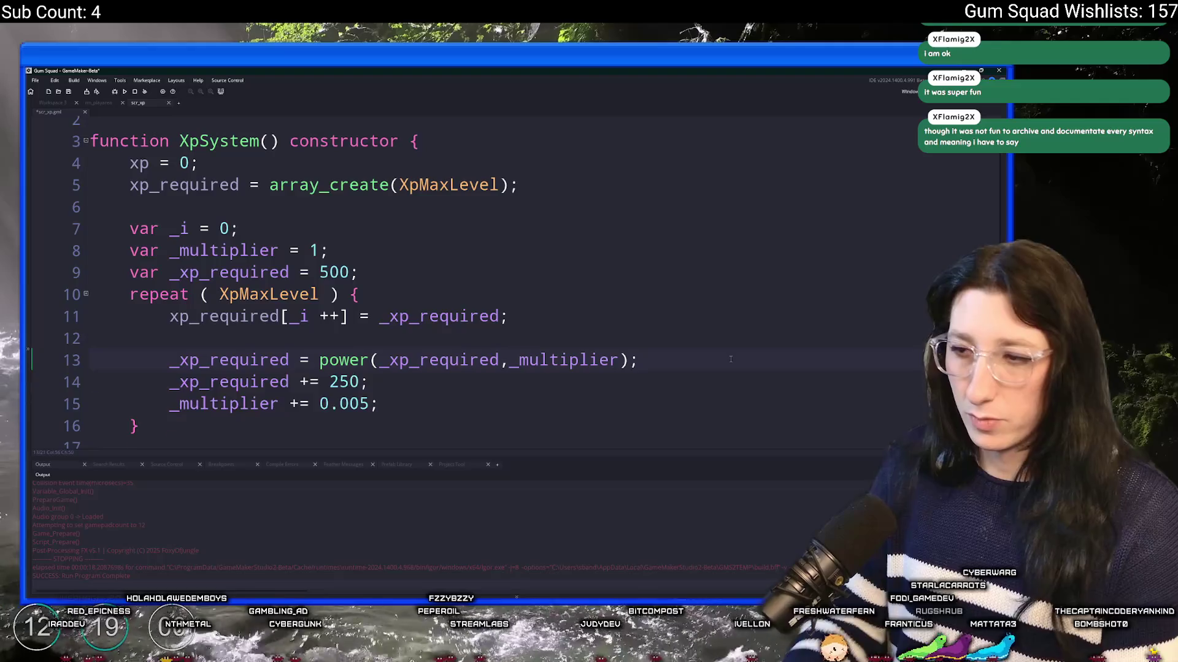
{"action": "key", "text": "Return"}
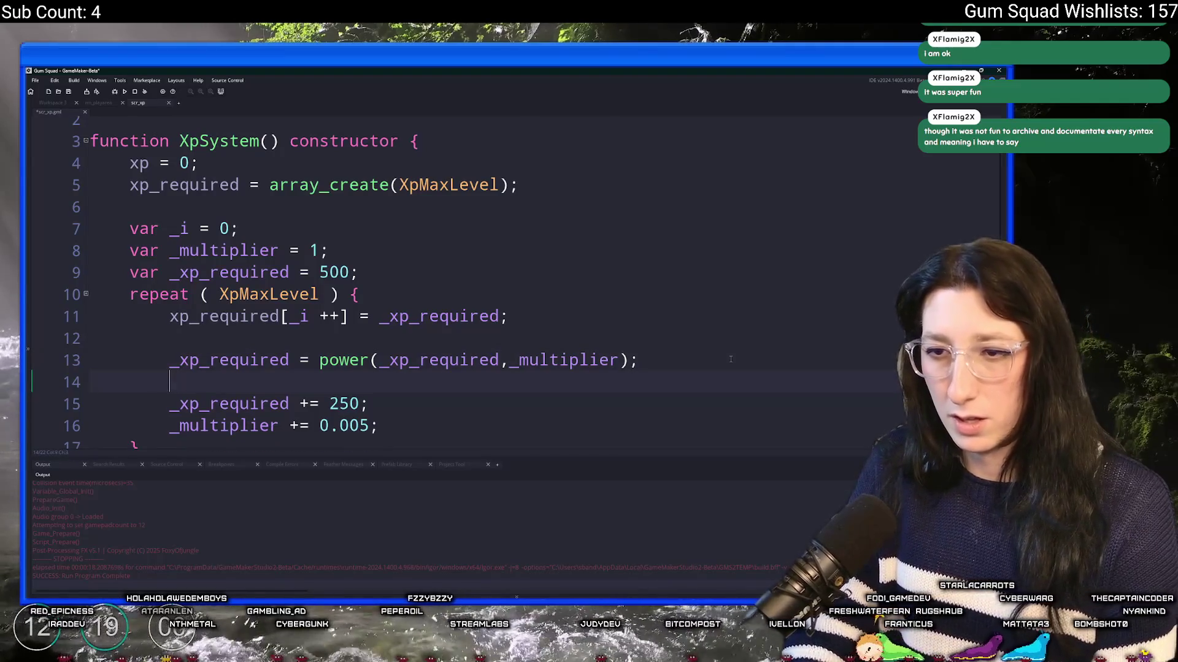
{"action": "type", "text": "_xp_required = floor("}
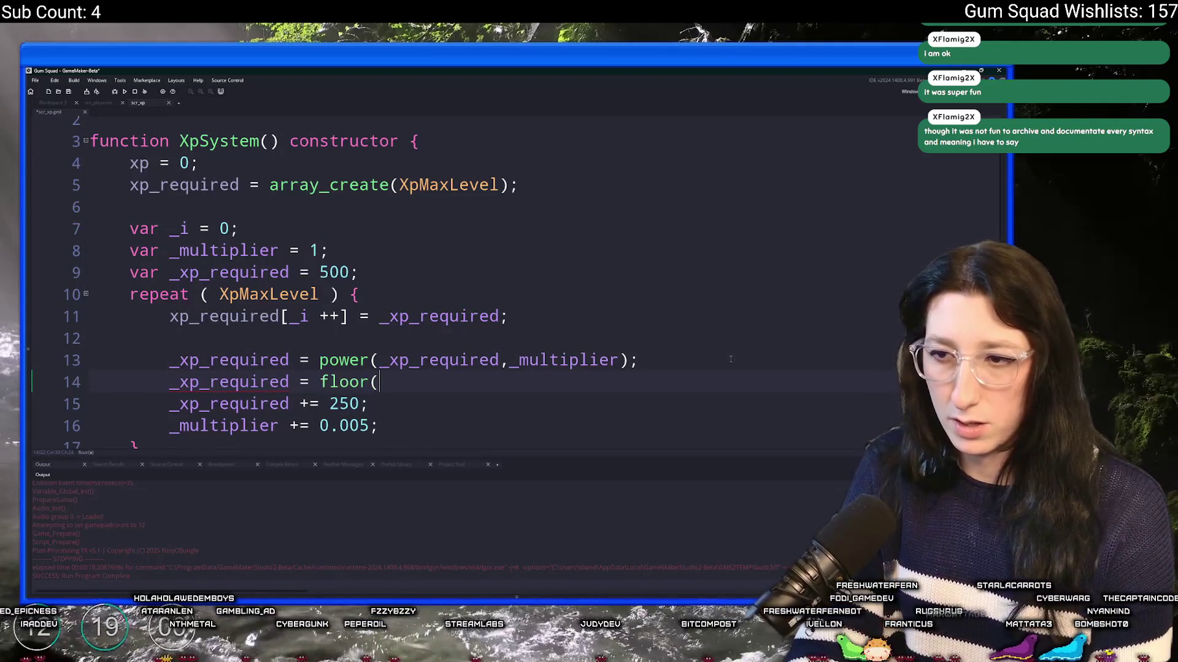
{"action": "type", "text": "_xp_required / 1000) * 100;"}
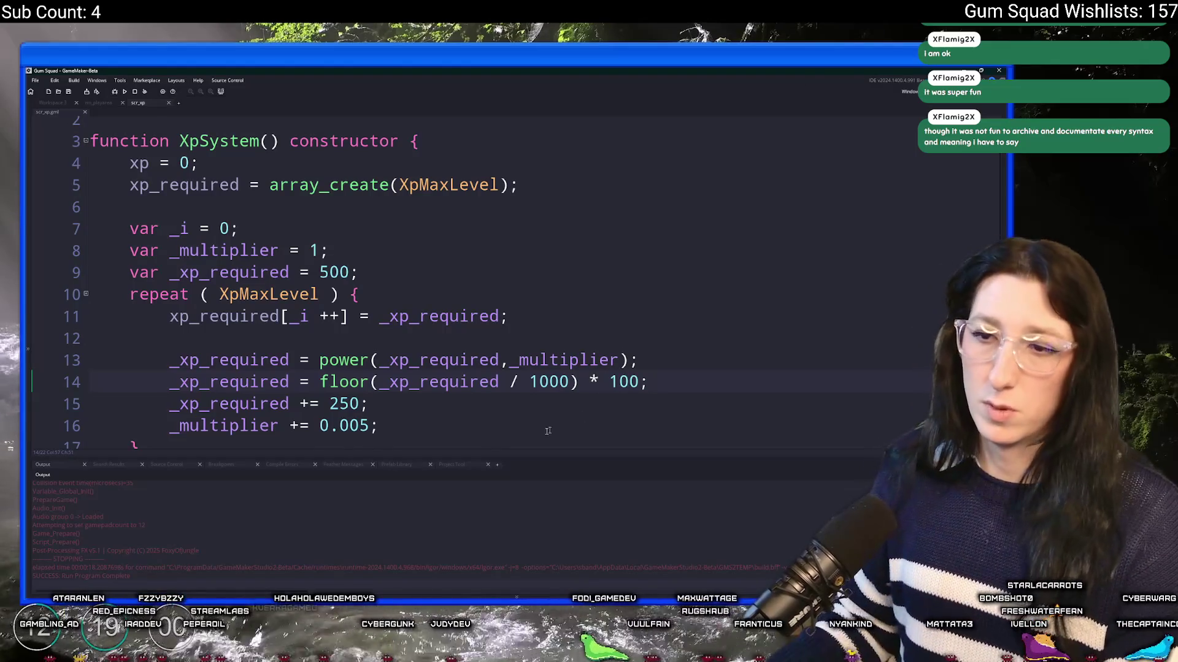
Replace show_message with log for the xp_required output and rerun the game
{"action": "scroll", "coordinate": [566, 423], "scroll_direction": "down", "scroll_amount": 2}
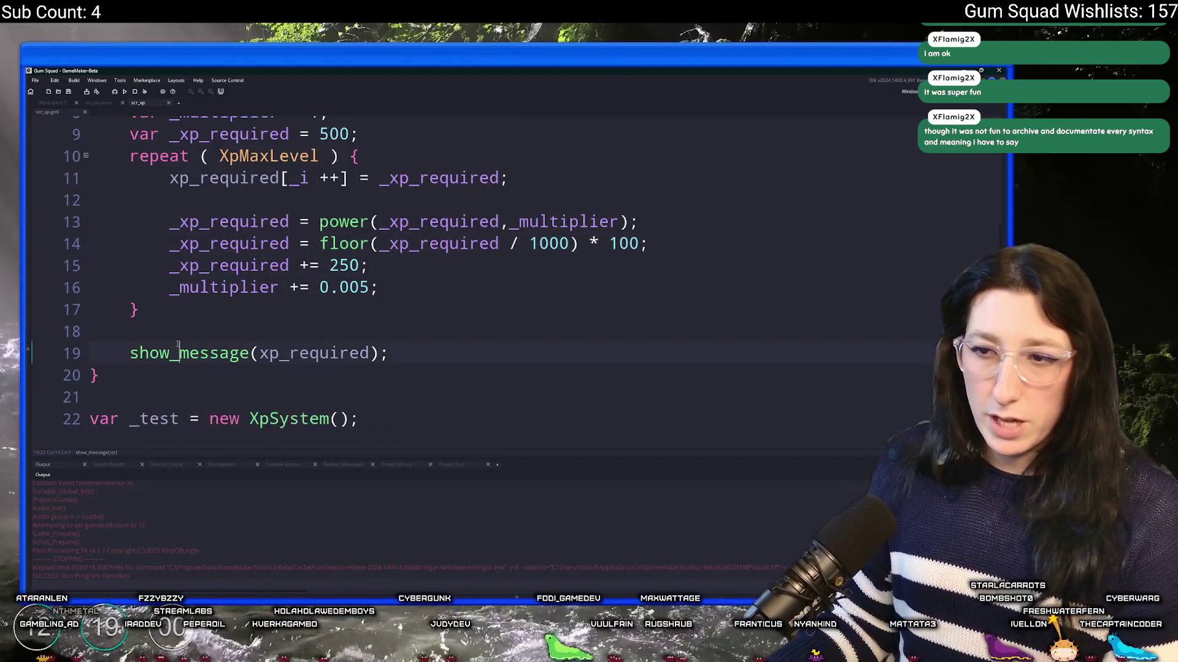
{"action": "double_click", "coordinate": [174, 355]}
{"action": "type", "text": "log"}
{"action": "key", "text": "F5"}
{"action": "left_click", "coordinate": [130, 331]}
{"action": "key", "text": "super"}
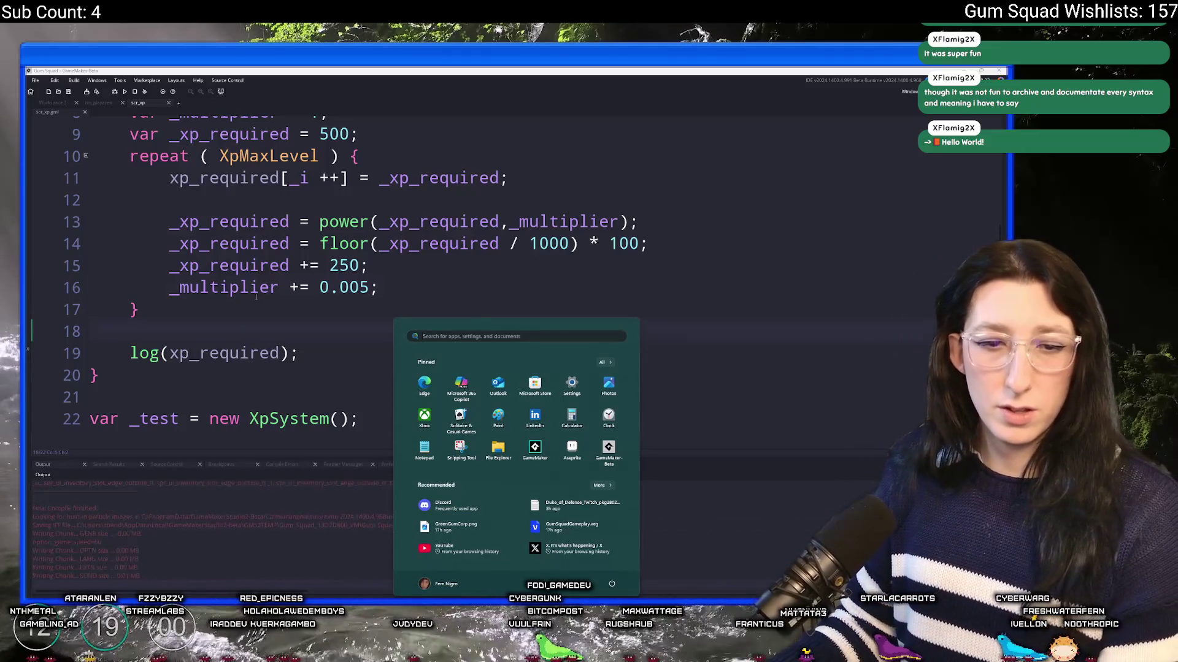
Close the Gum Squad game window and scroll the output up to the logged xp_required array
{"action": "left_click", "coordinate": [260, 264]}
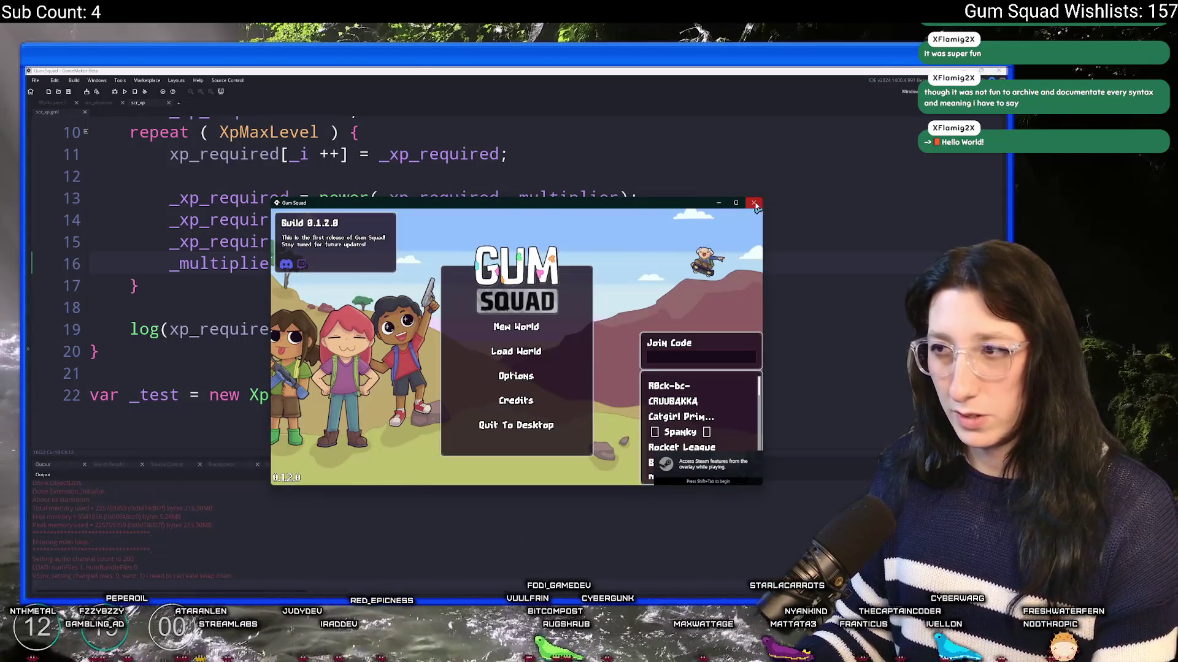
{"action": "left_click", "coordinate": [749, 205]}
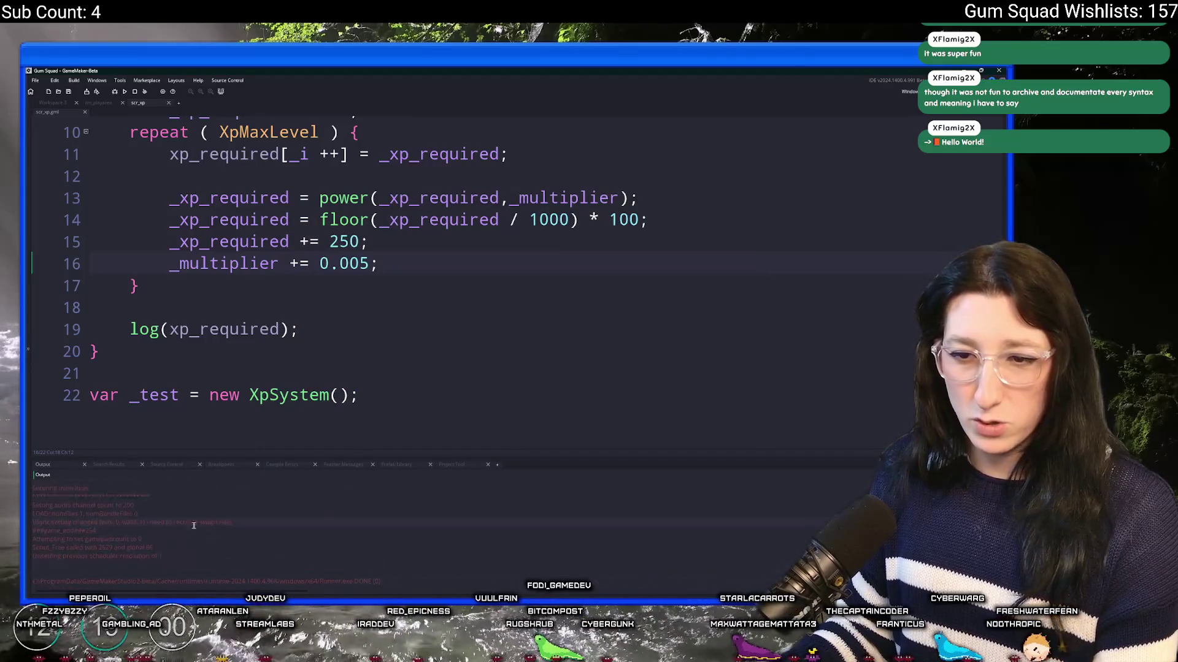
{"action": "left_click", "coordinate": [280, 329]}
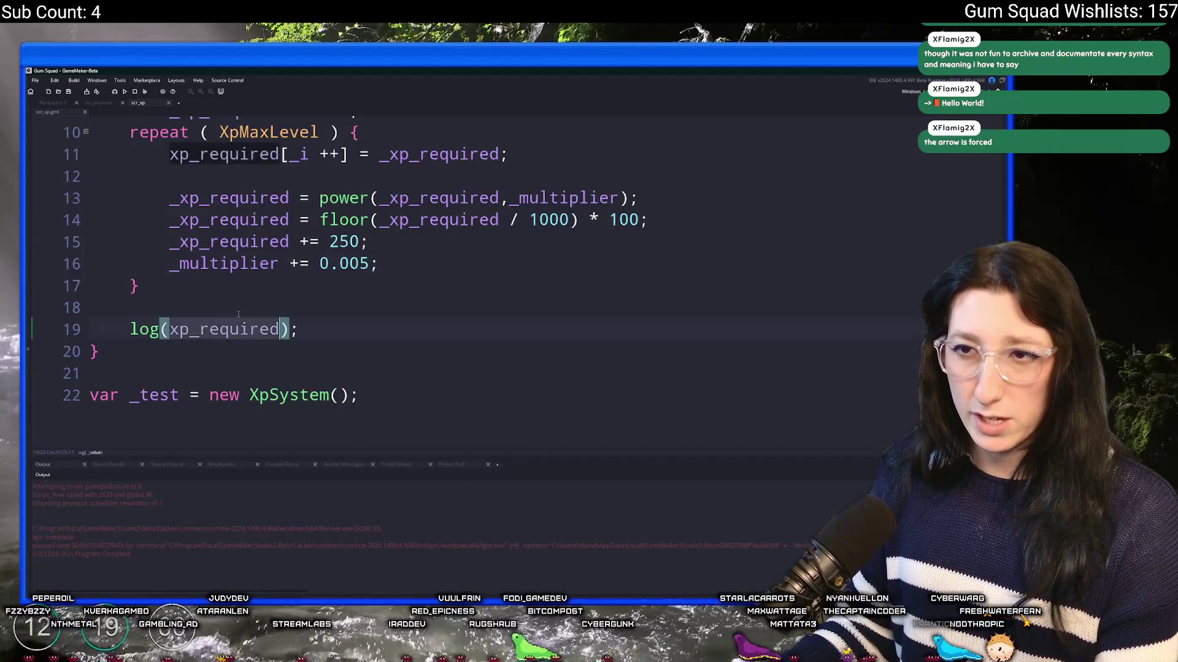
{"action": "scroll", "coordinate": [263, 241], "scroll_direction": "up", "scroll_amount": 1}
{"action": "scroll", "coordinate": [263, 241], "scroll_direction": "up", "scroll_amount": 1}
{"action": "scroll", "coordinate": [153, 533], "scroll_direction": "up", "scroll_amount": 5}
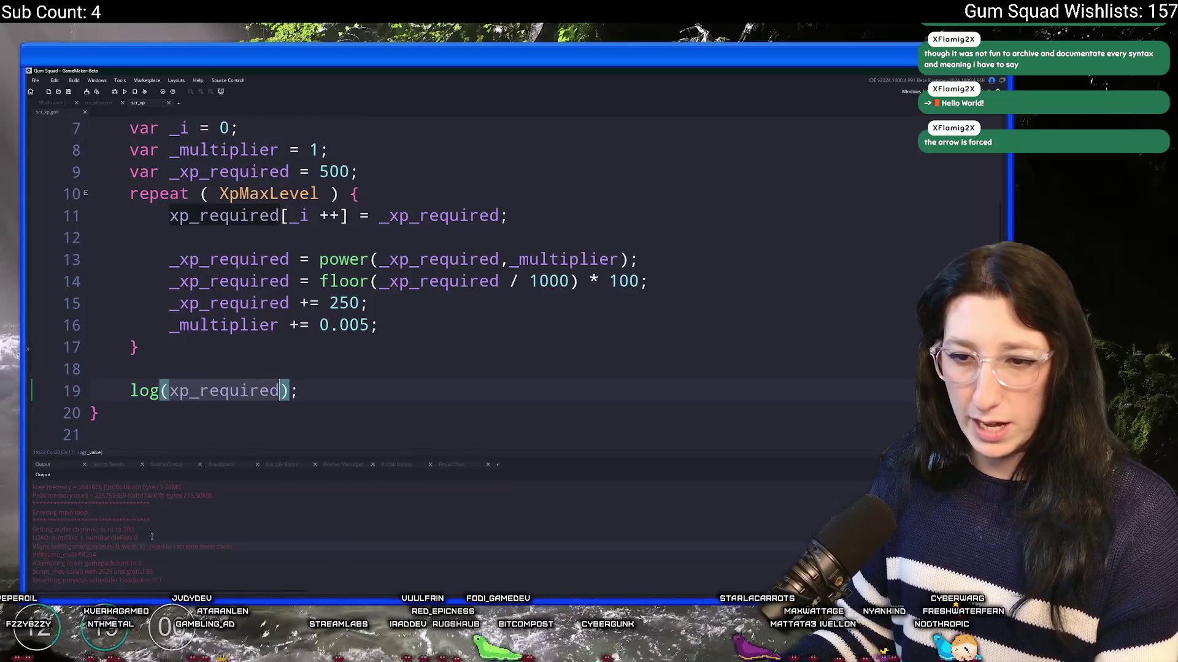
{"action": "scroll", "coordinate": [152, 546], "scroll_direction": "up", "scroll_amount": 5}
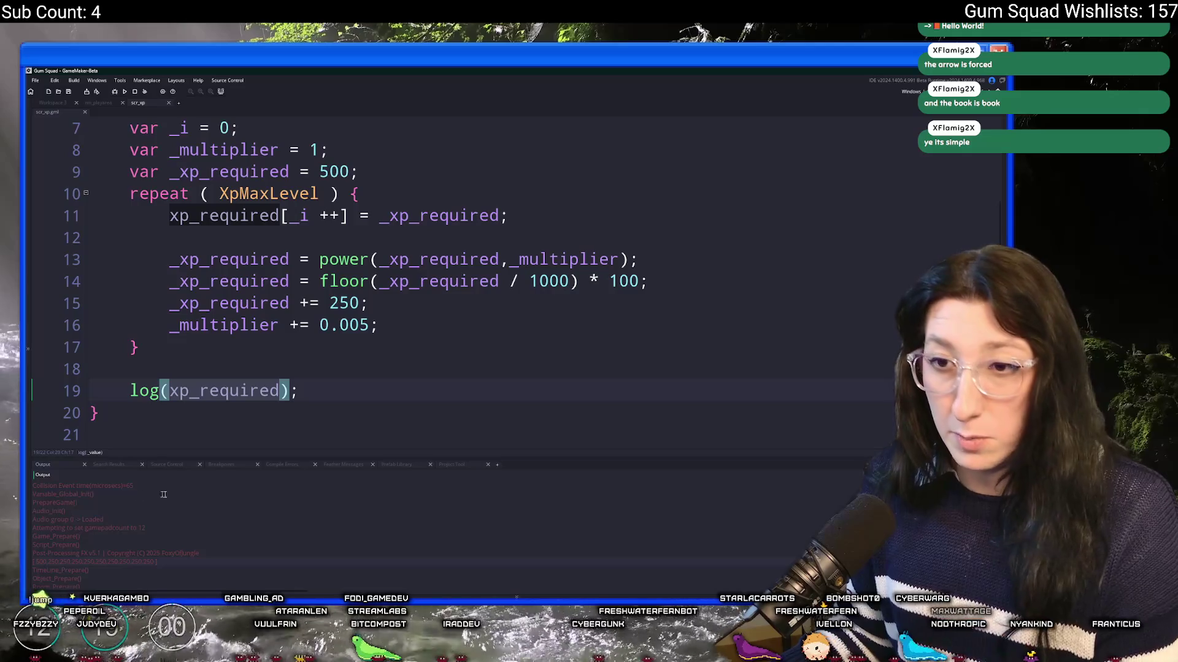
Move '_xp_required += 250;' above the rounding line, set the starting XP to 1000, and run
{"action": "left_click", "coordinate": [171, 303]}
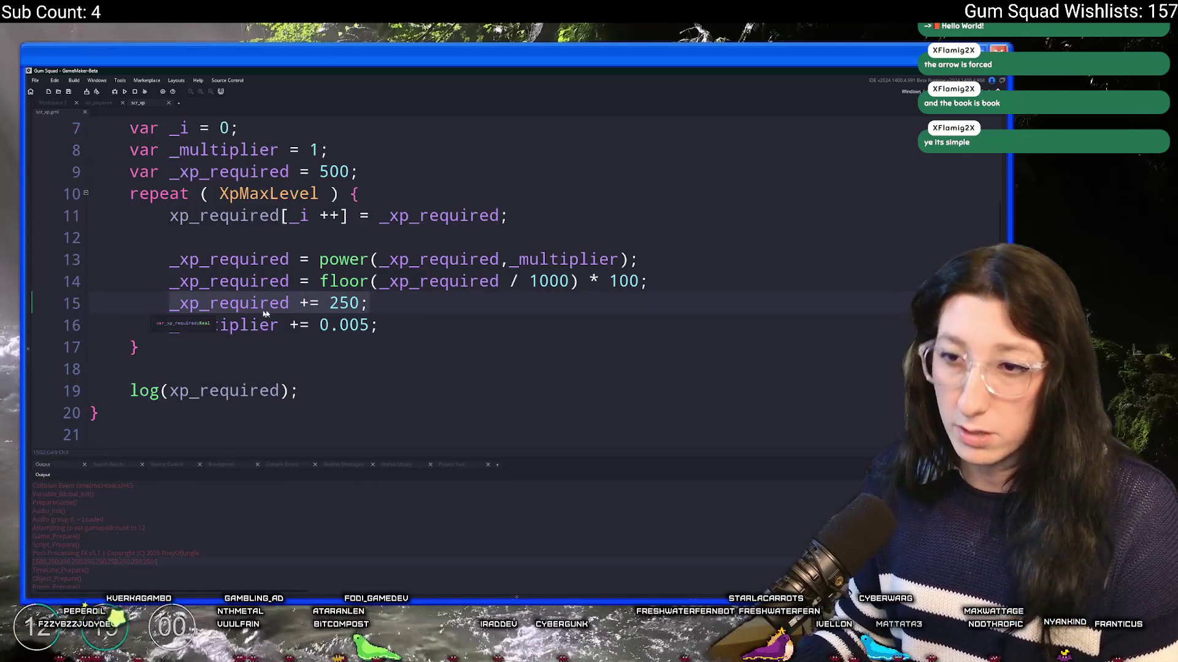
{"action": "key", "text": "shift+End"}
{"action": "key", "text": "ctrl+c"}
{"action": "key", "text": "BackSpace"}
{"action": "key", "text": "BackSpace"}
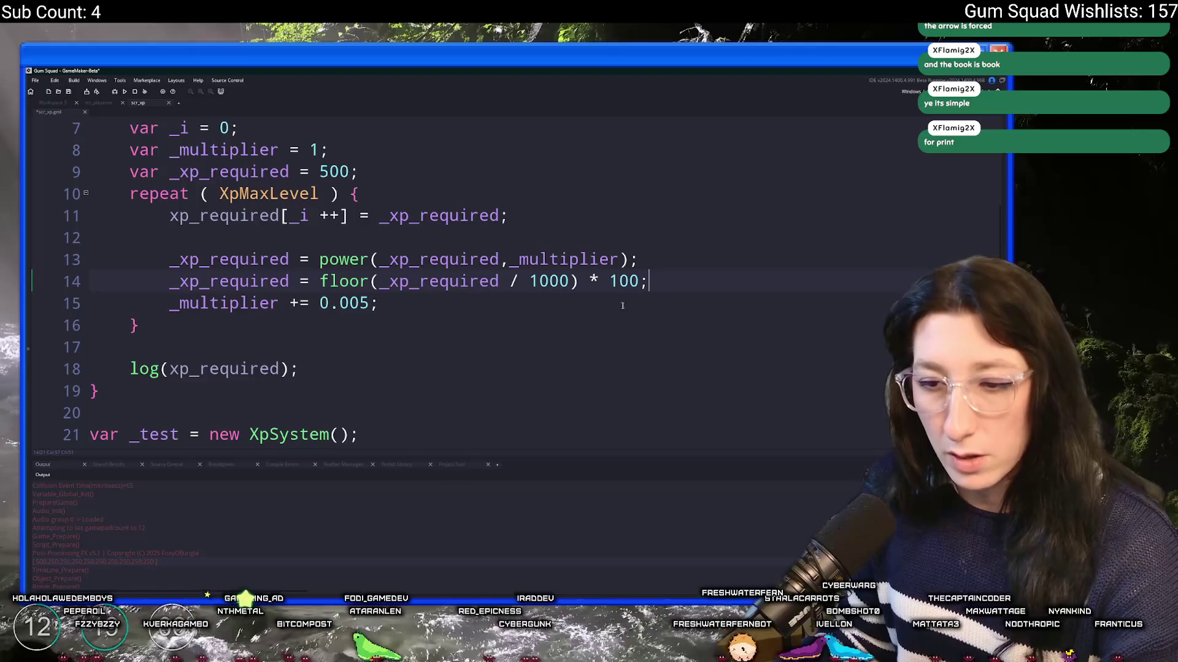
{"action": "key", "text": "Return"}
{"action": "key", "text": "BackSpace"}
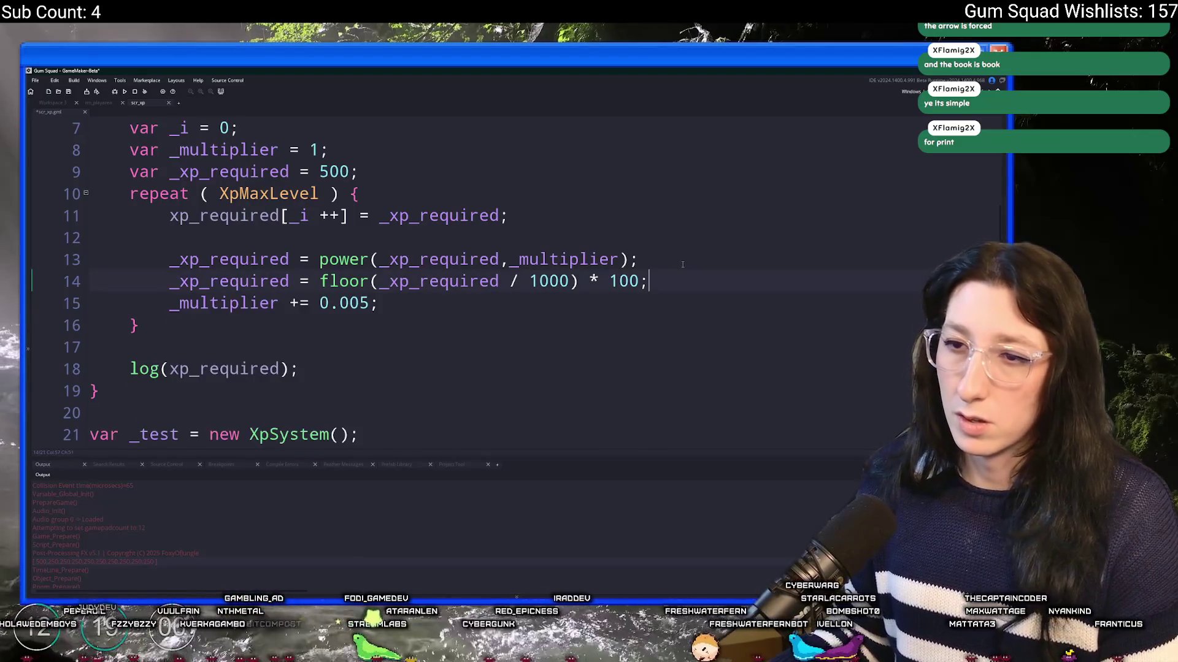
{"action": "left_click", "coordinate": [689, 265]}
{"action": "key", "text": "Return"}
{"action": "key", "text": "ctrl+v"}
{"action": "left_click", "coordinate": [529, 303]}
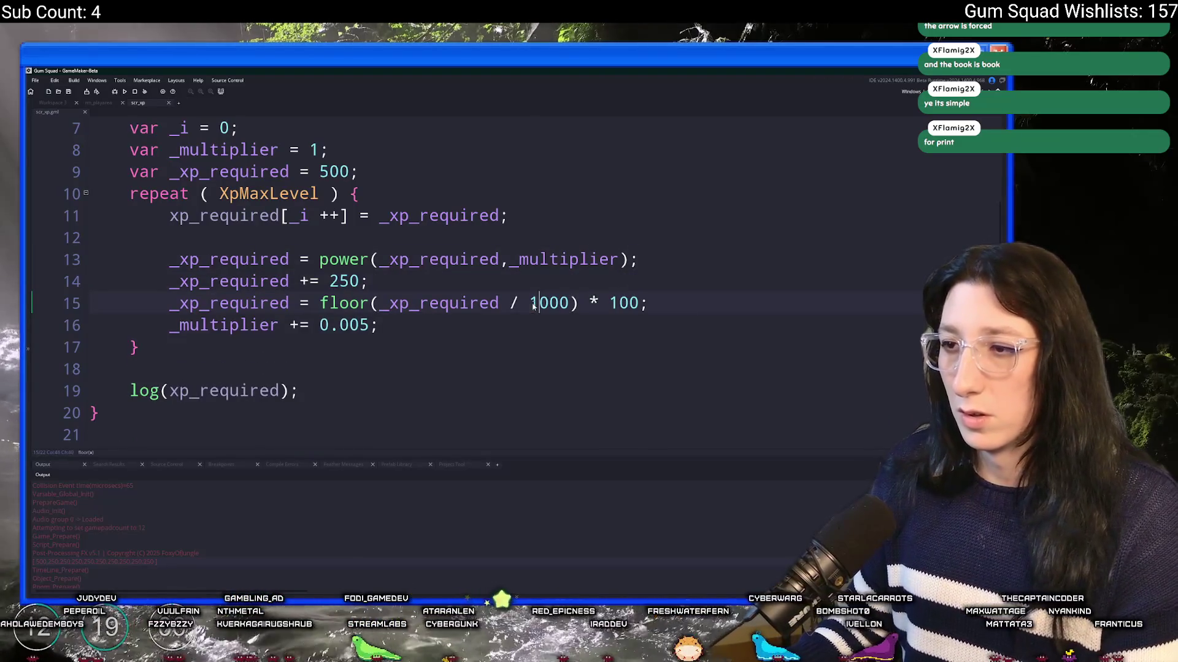
{"action": "left_click", "coordinate": [330, 172]}
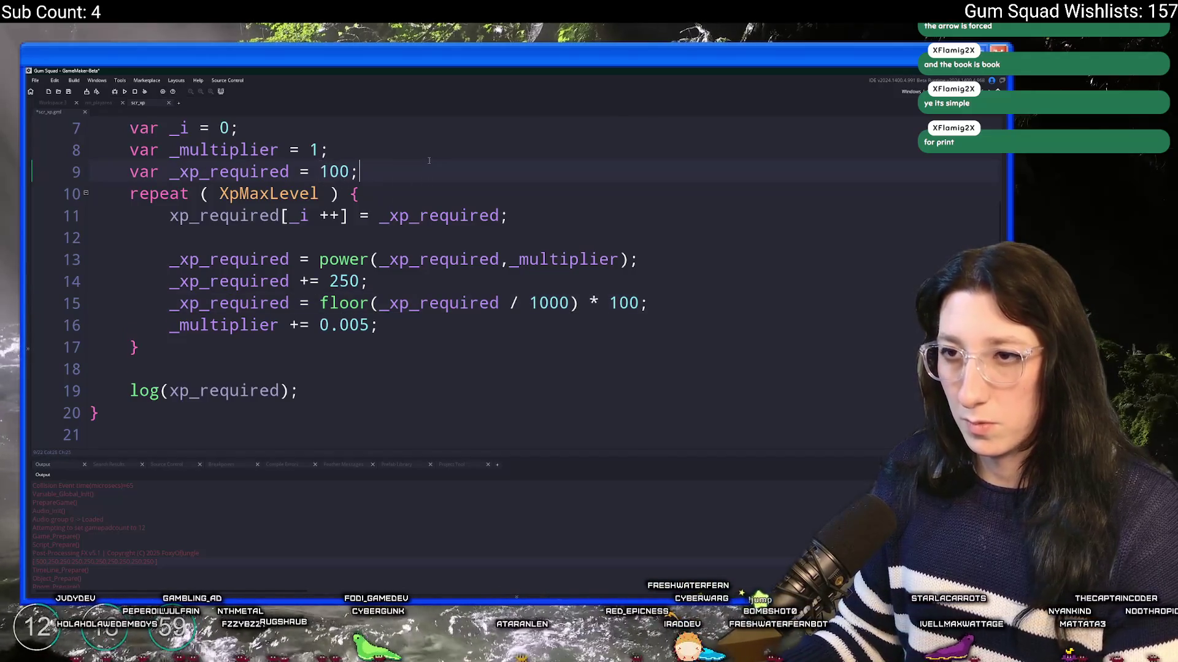
{"action": "type", "text": "0"}
{"action": "key", "text": "F5"}
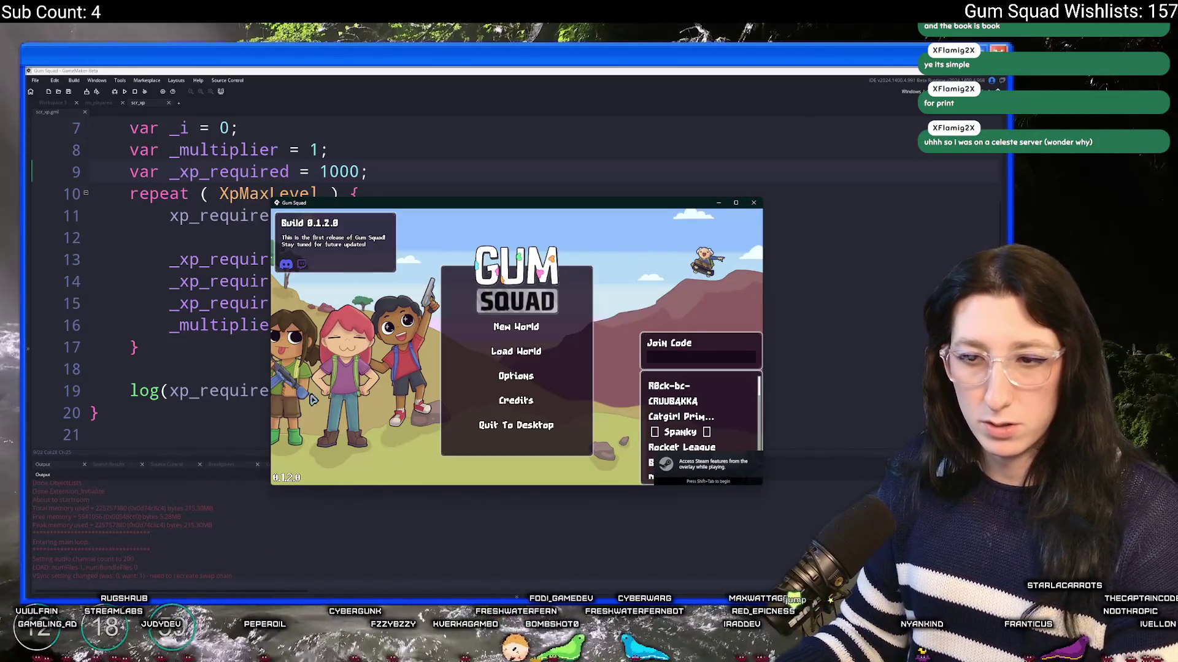
Save the script, try a 250 divisor in the rounding line, and run the game
{"action": "left_click", "coordinate": [166, 577]}
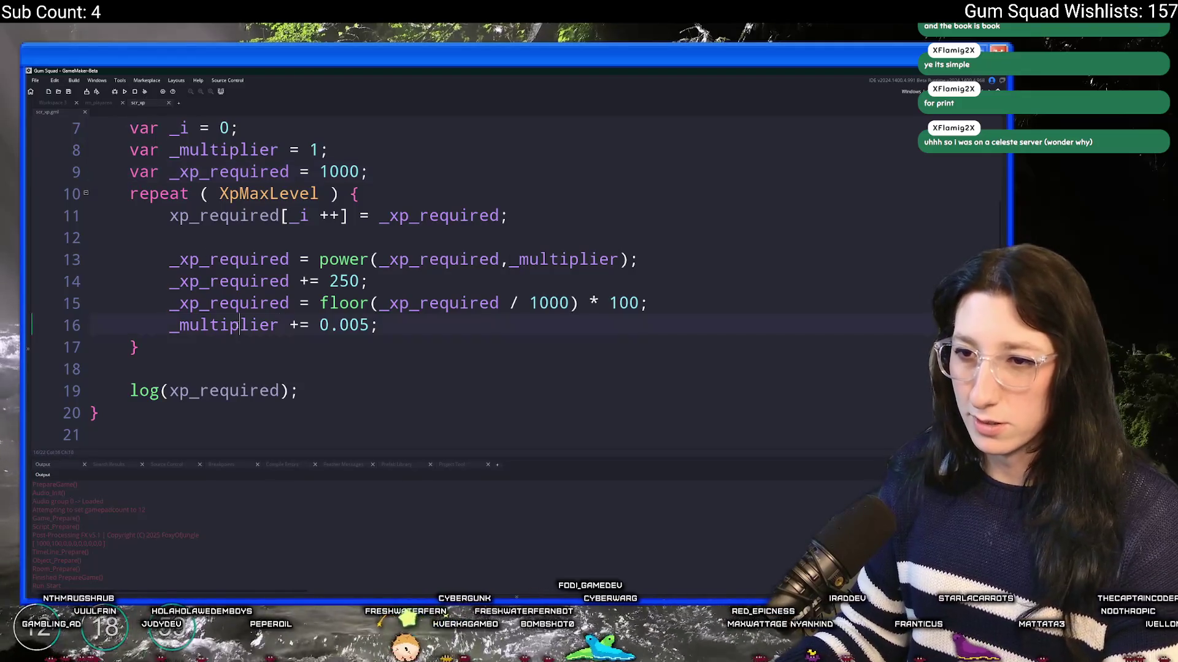
{"action": "double_click", "coordinate": [263, 303]}
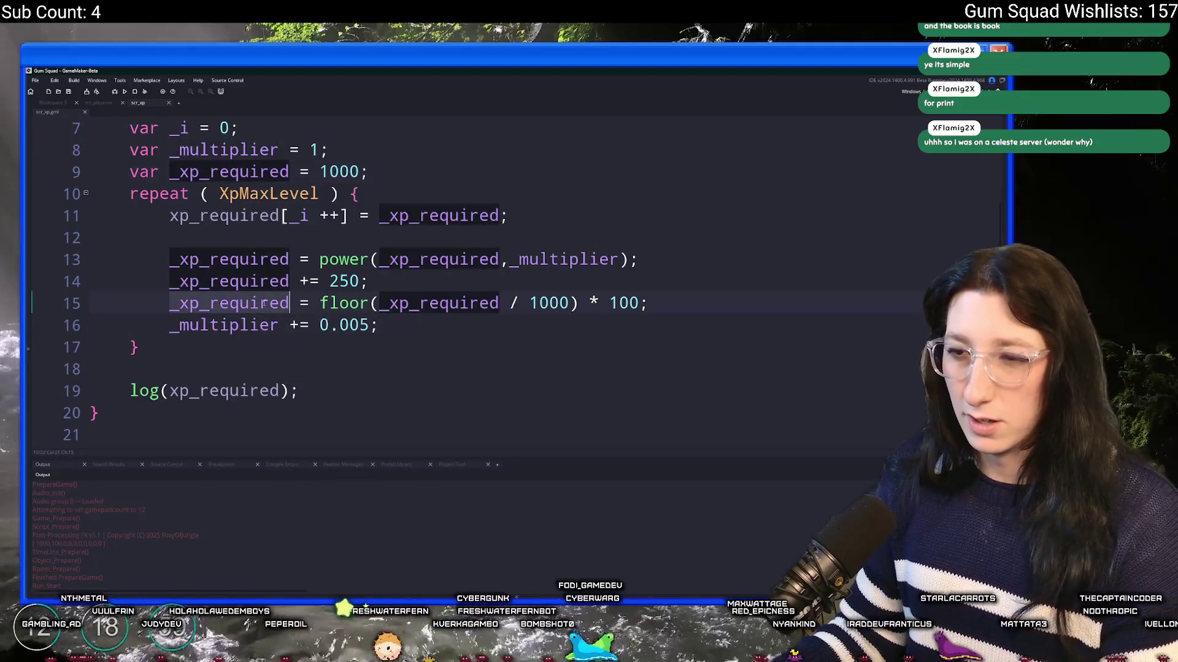
{"action": "left_click", "coordinate": [368, 303]}
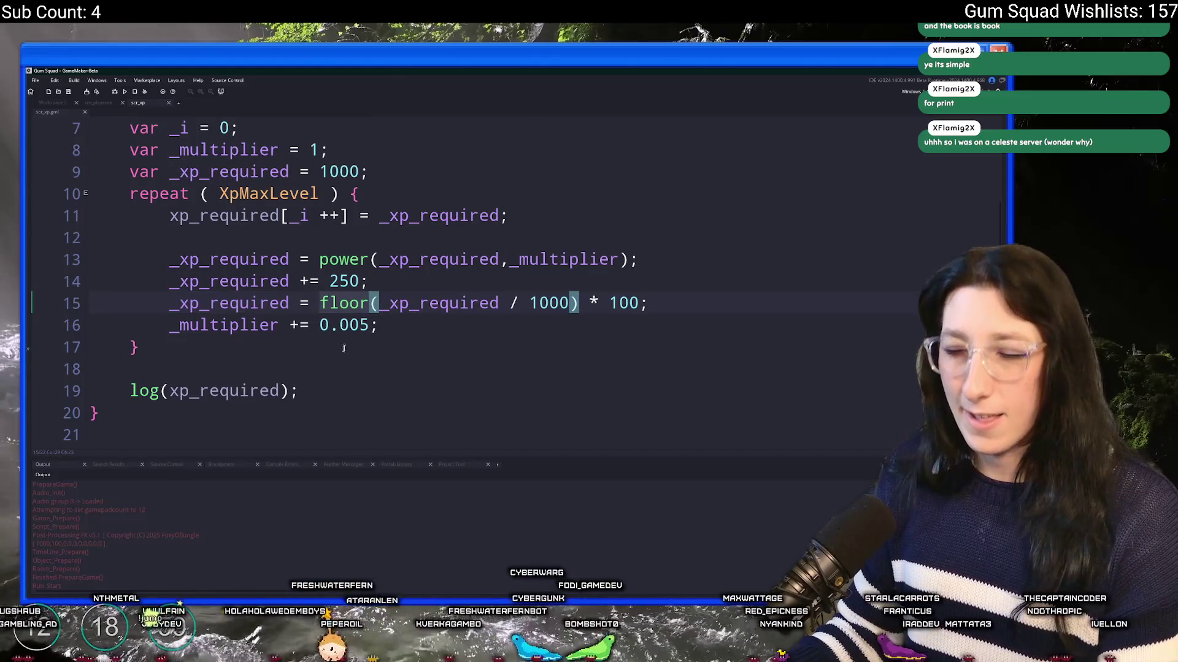
{"action": "left_click", "coordinate": [386, 330]}
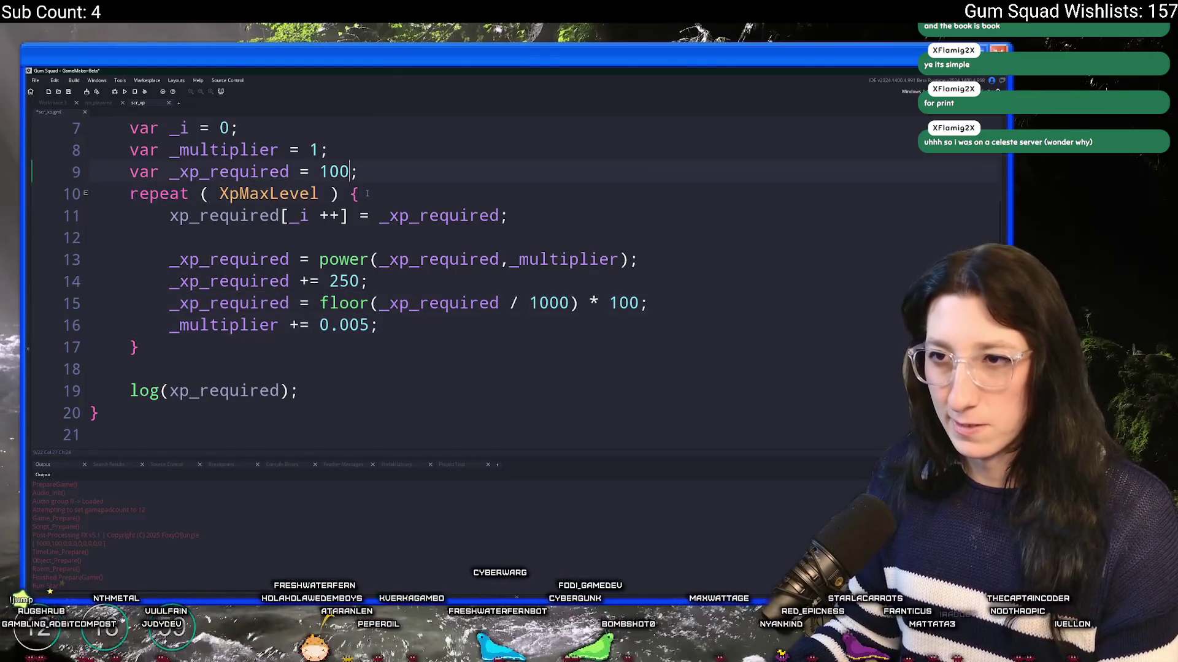
{"action": "left_click", "coordinate": [400, 229]}
{"action": "key", "text": "ctrl+s"}
{"action": "double_click", "coordinate": [562, 307]}
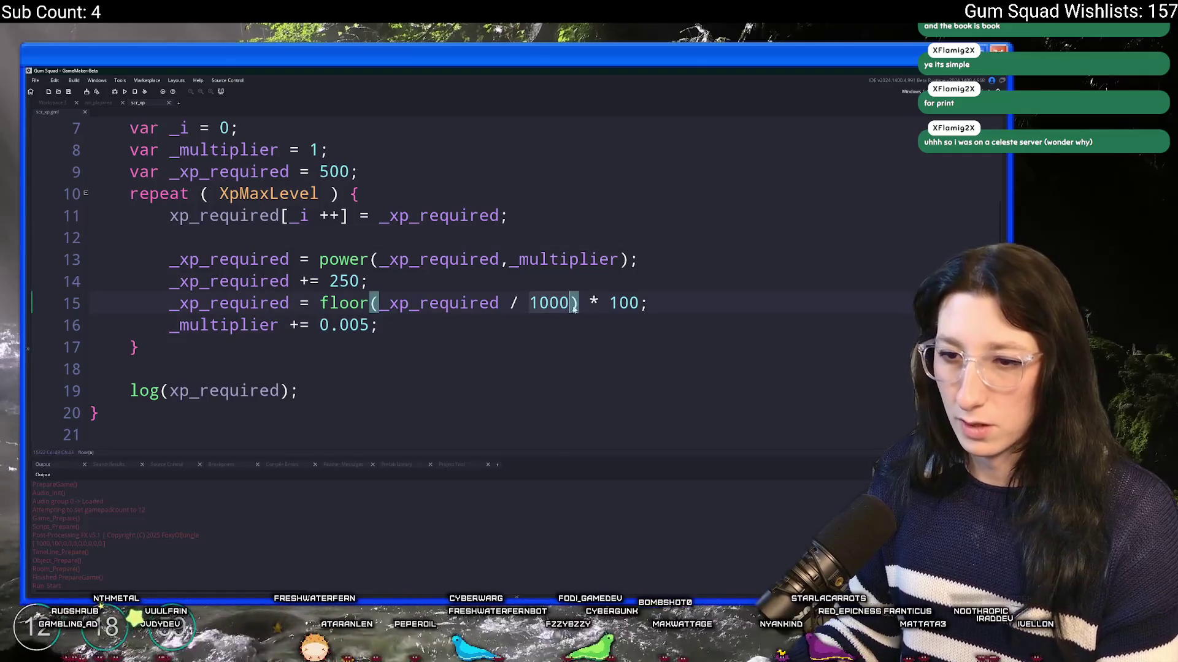
{"action": "type", "text": "250"}
{"action": "key", "text": "F5"}
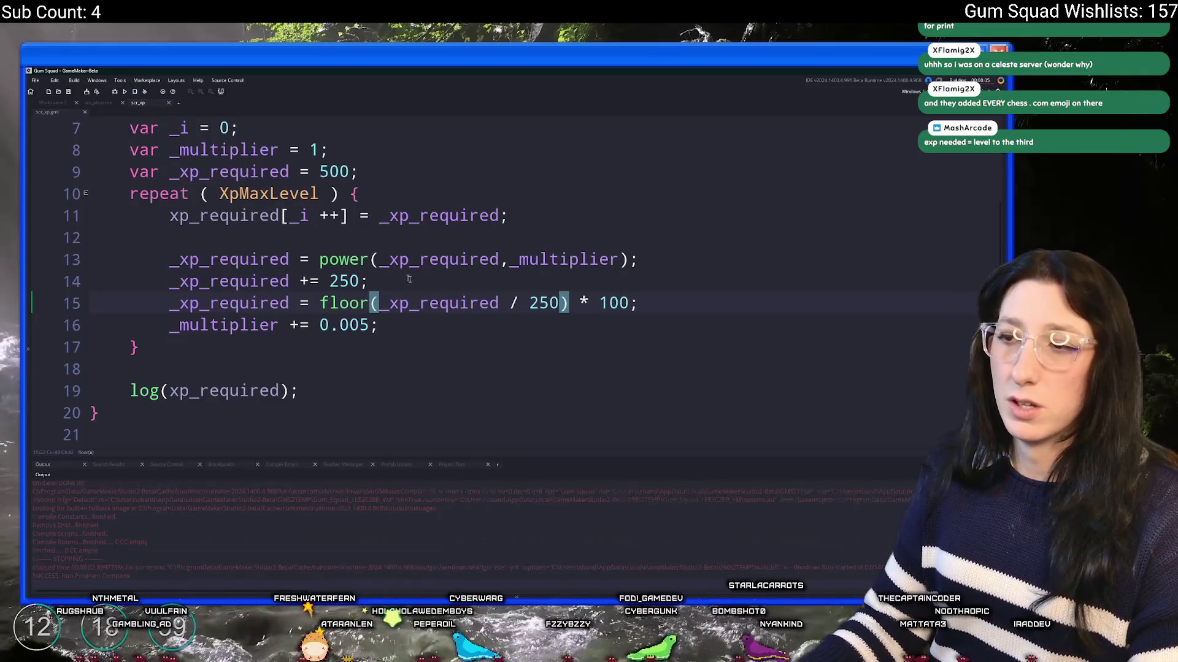
Make the rounding line read 'floor(_xp_required / 250) * 250' and rerun the game
{"action": "key", "text": "ctrl+z"}
{"action": "left_click", "coordinate": [617, 305]}
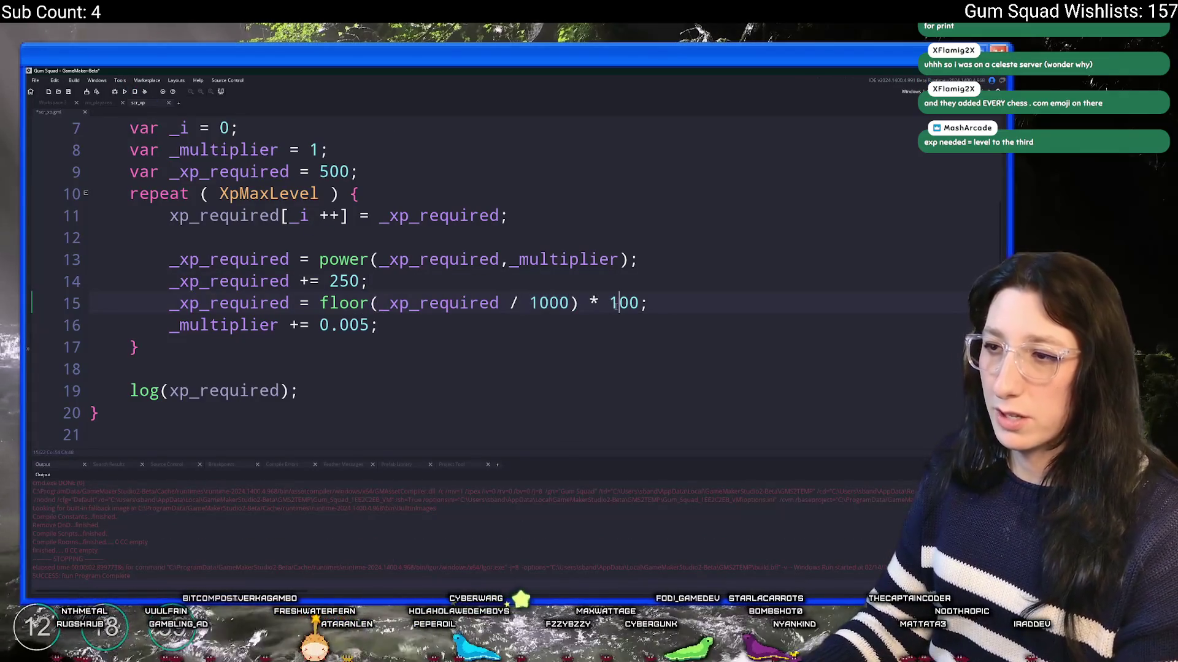
{"action": "type", "text": "0"}
{"action": "double_click", "coordinate": [543, 305]}
{"action": "type", "text": "250"}
{"action": "left_click", "coordinate": [543, 305]}
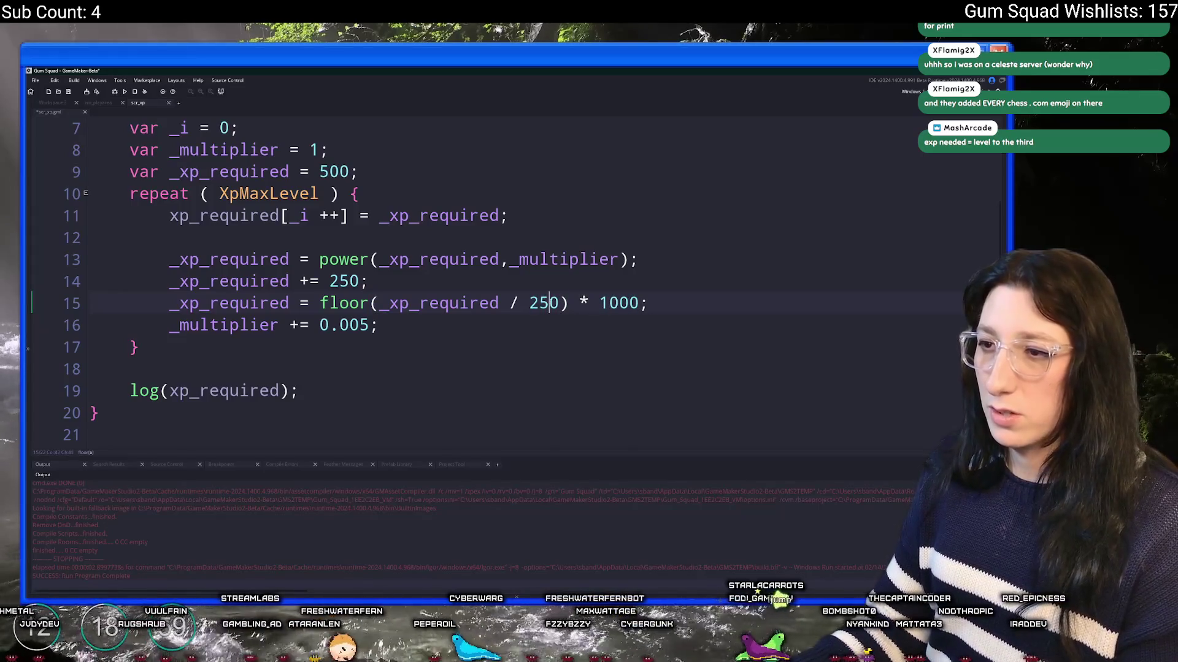
{"action": "double_click", "coordinate": [618, 303]}
{"action": "type", "text": "250"}
{"action": "key", "text": "F5"}
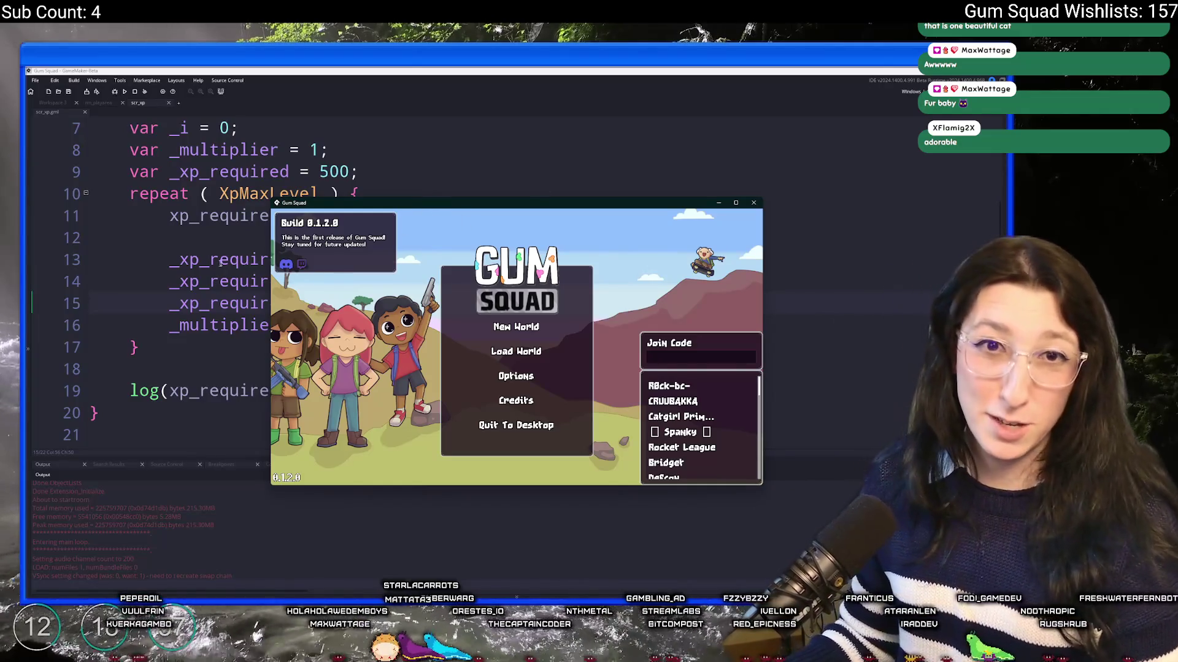
Move the running game window aside and return to the XpSystem code in the editor
{"action": "mouse_move", "coordinate": [412, 209]}
{"action": "left_mouse_down"}
{"action": "mouse_move", "coordinate": [533, 382]}
{"action": "mouse_move", "coordinate": [435, 123]}
{"action": "left_mouse_up"}
{"action": "left_click", "coordinate": [198, 549]}
{"action": "scroll", "coordinate": [198, 549], "scroll_direction": "up", "scroll_amount": 5}
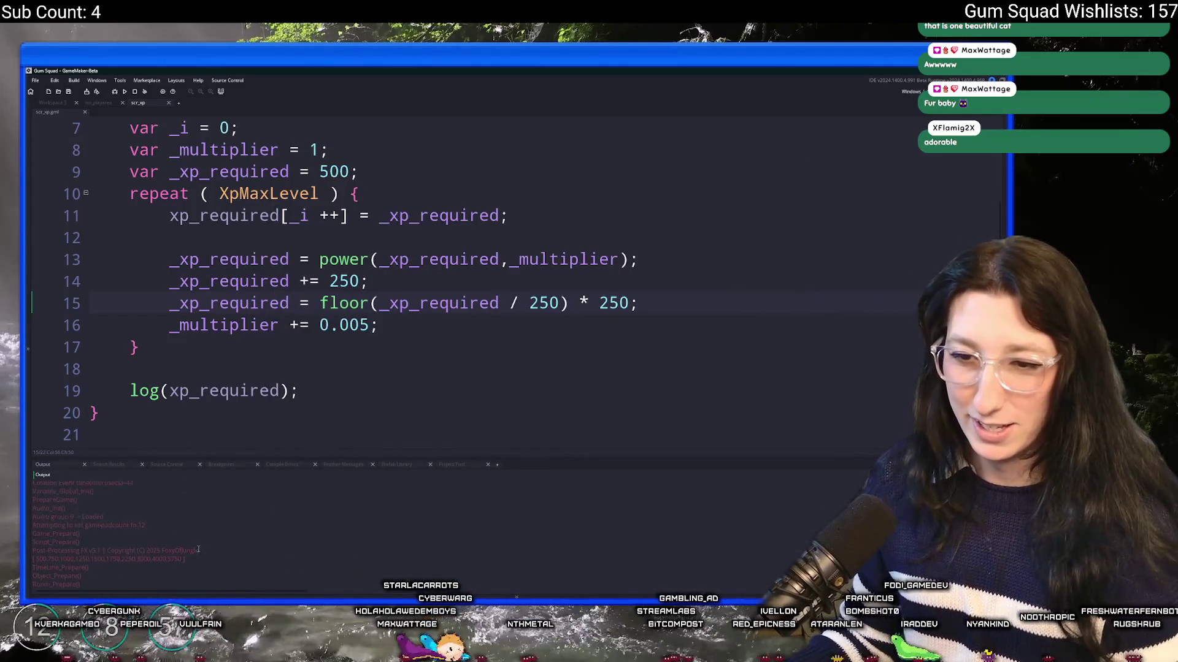
Paste the printed XP array from the Output log as a // comment below the loop
{"action": "left_click_drag", "start_coordinate": [185, 559], "coordinate": [38, 561]}
{"action": "key", "text": "ctrl+c"}
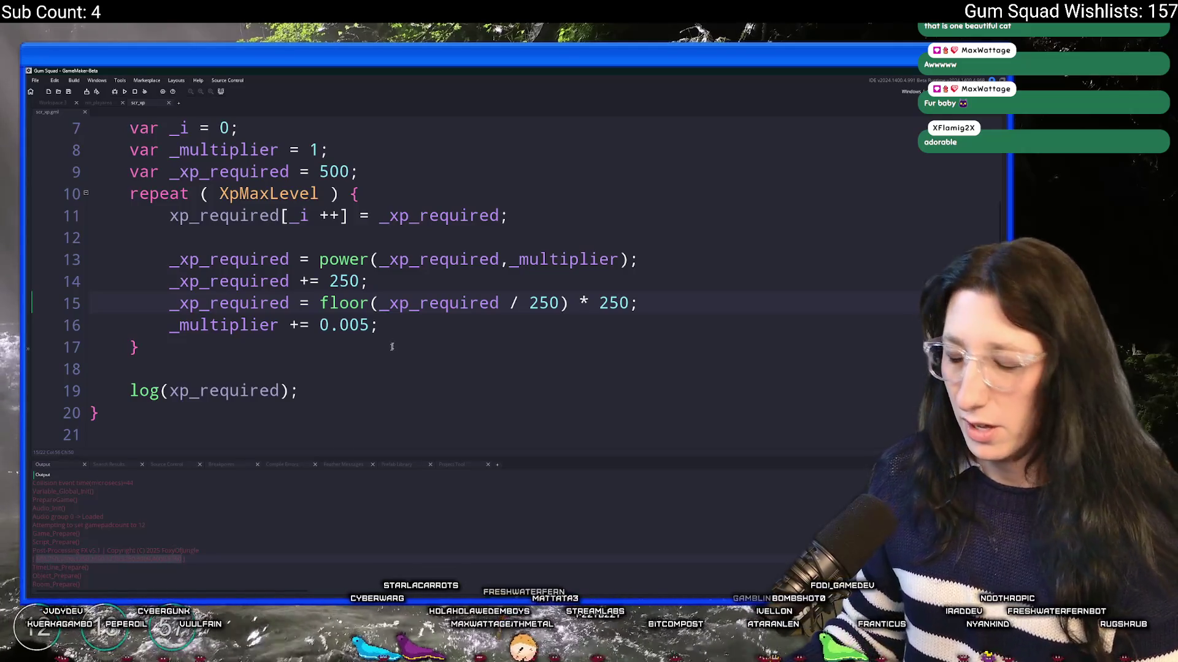
{"action": "left_click", "coordinate": [388, 353]}
{"action": "key", "text": "super"}
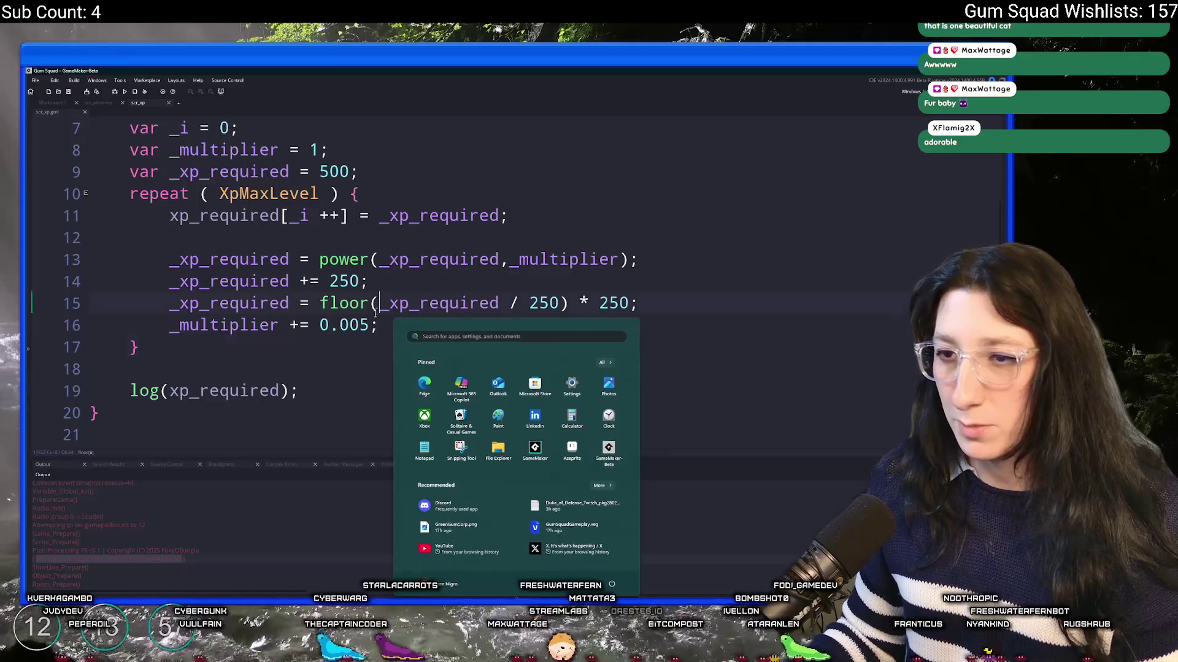
{"action": "key", "text": "Escape"}
{"action": "key", "text": "Return"}
{"action": "key", "text": "Return"}
{"action": "type", "text": "//"}
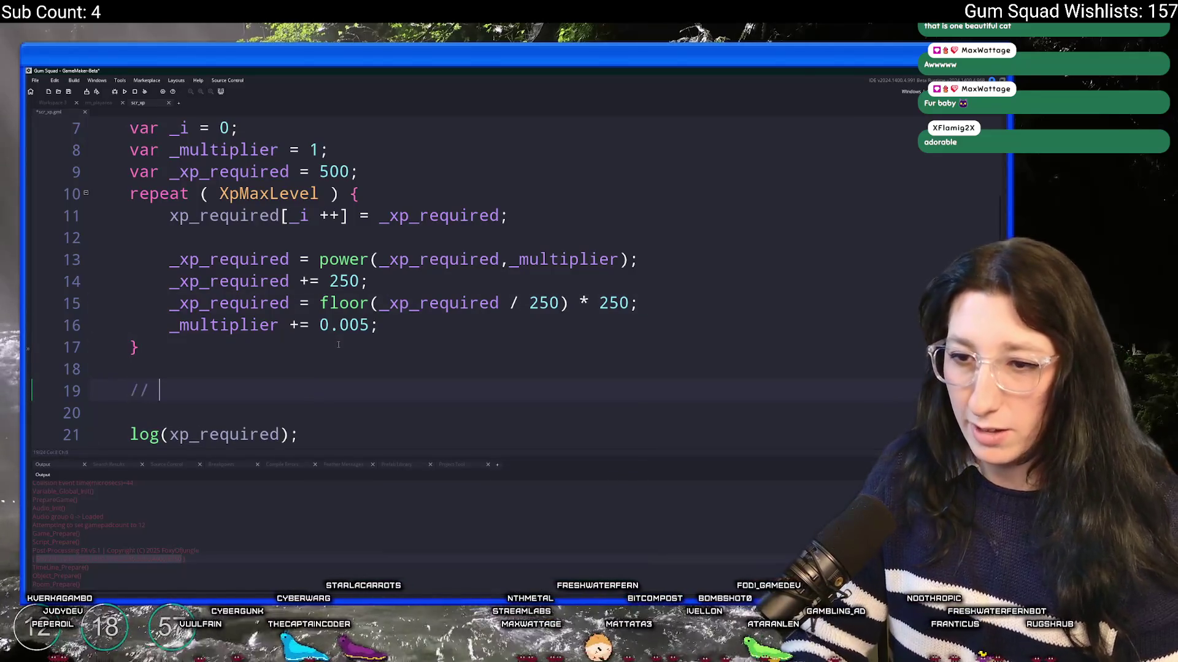
{"action": "key", "text": "ctrl+v"}
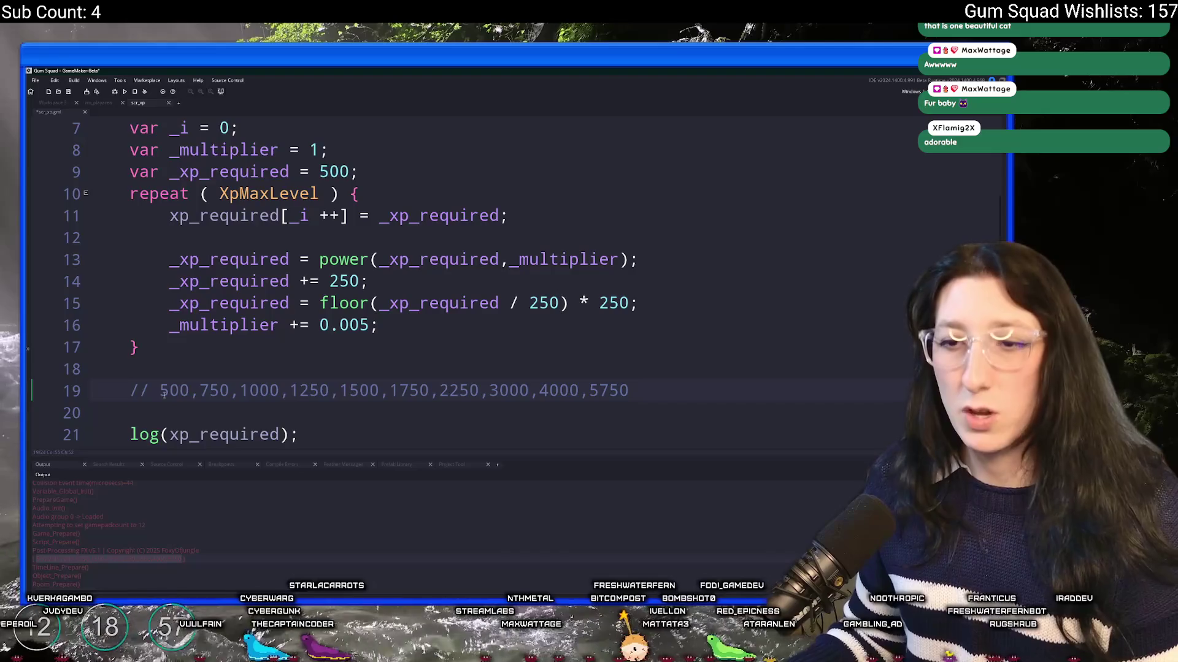
Inspect the 500, 750, 1000 and 4000 thresholds in the comment, then delete the comment line
{"action": "double_click", "coordinate": [164, 391]}
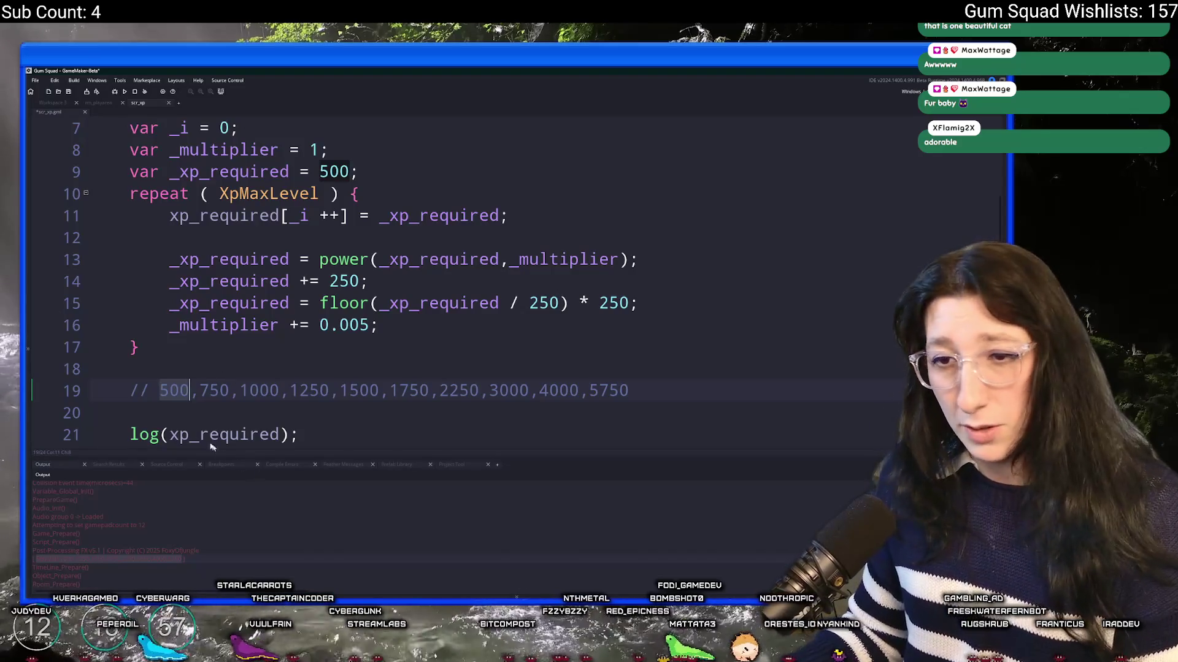
{"action": "left_click", "coordinate": [199, 391]}
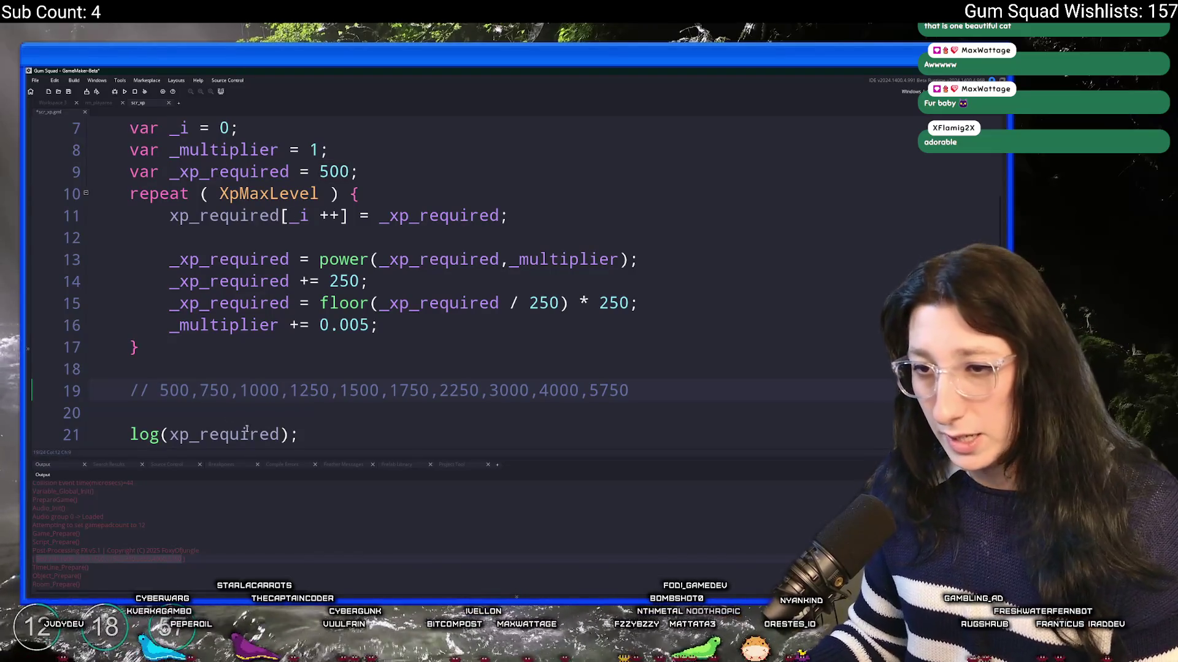
{"action": "double_click", "coordinate": [214, 390]}
{"action": "left_click", "coordinate": [248, 391]}
{"action": "left_click_drag", "start_coordinate": [240, 390], "coordinate": [629, 394]}
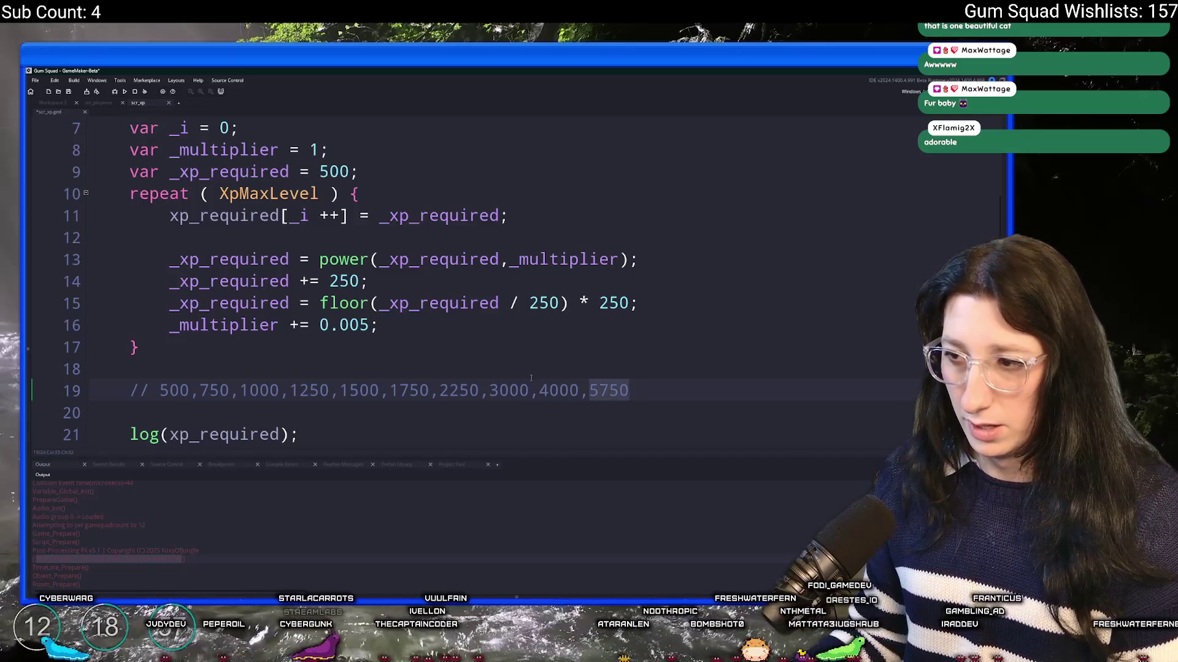
{"action": "left_click", "coordinate": [550, 391]}
{"action": "scroll", "coordinate": [296, 271], "scroll_direction": "up", "scroll_amount": 2}
{"action": "scroll", "coordinate": [296, 270], "scroll_direction": "down", "scroll_amount": 2}
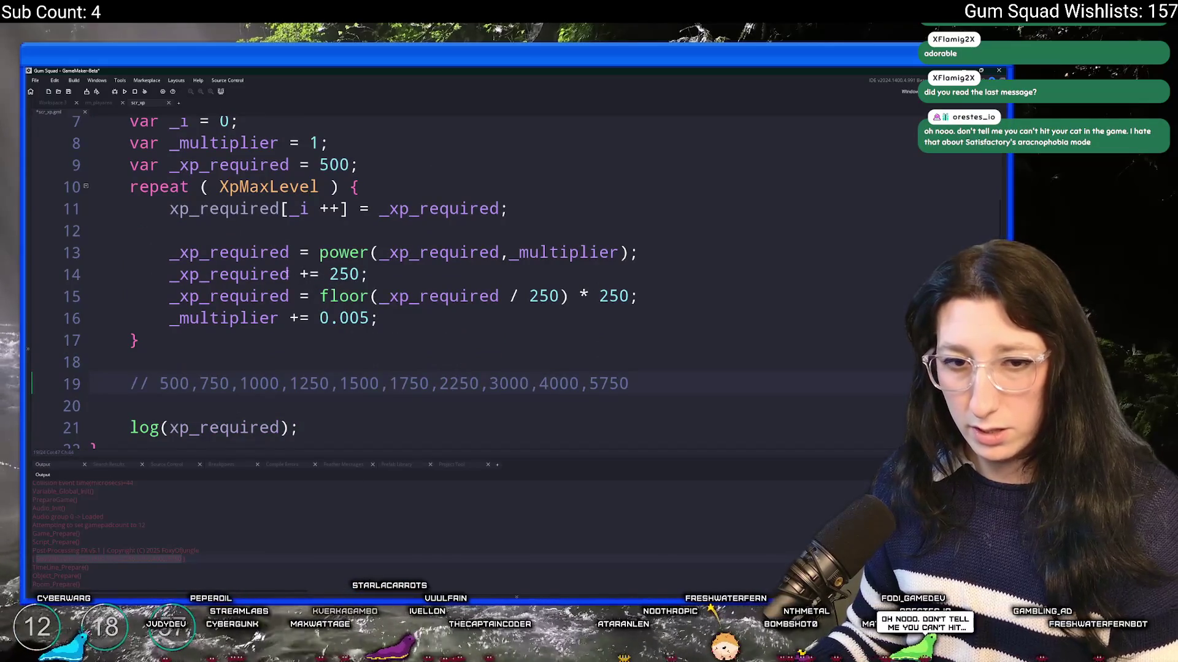
{"action": "left_click_drag", "start_coordinate": [629, 383], "coordinate": [92, 362]}
{"action": "key", "text": "BackSpace"}
{"action": "key", "text": "Delete"}
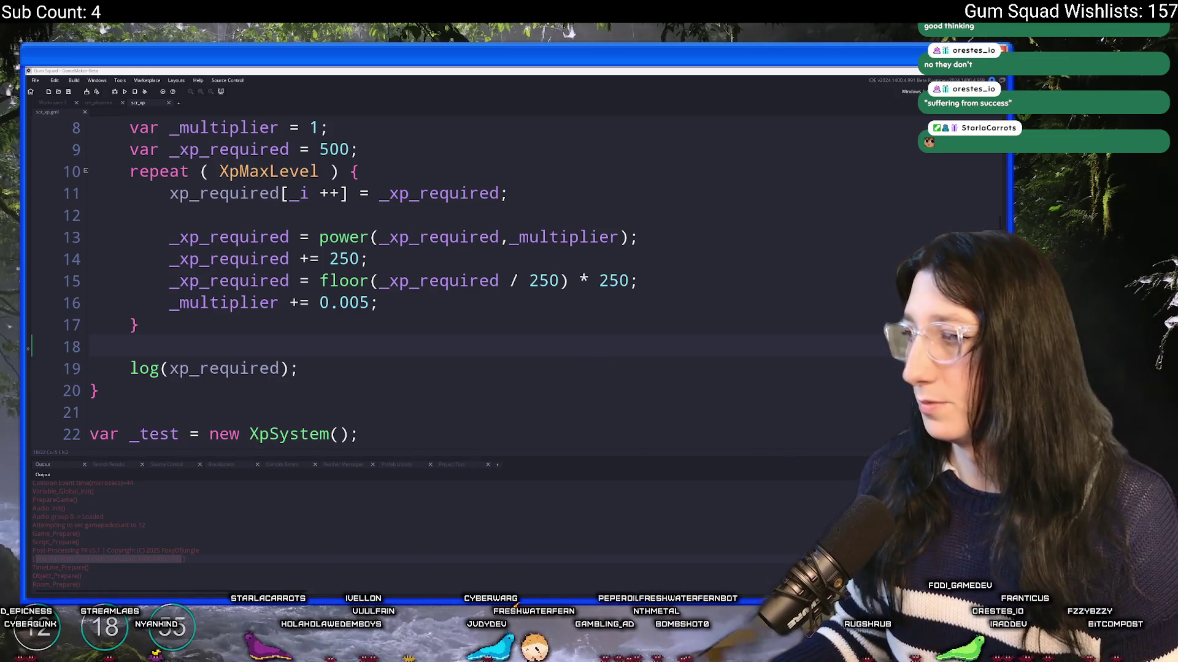
Delete the log(xp_required) debug line and the blank line above it
{"action": "left_click", "coordinate": [369, 259]}
{"action": "left_click", "coordinate": [203, 543]}
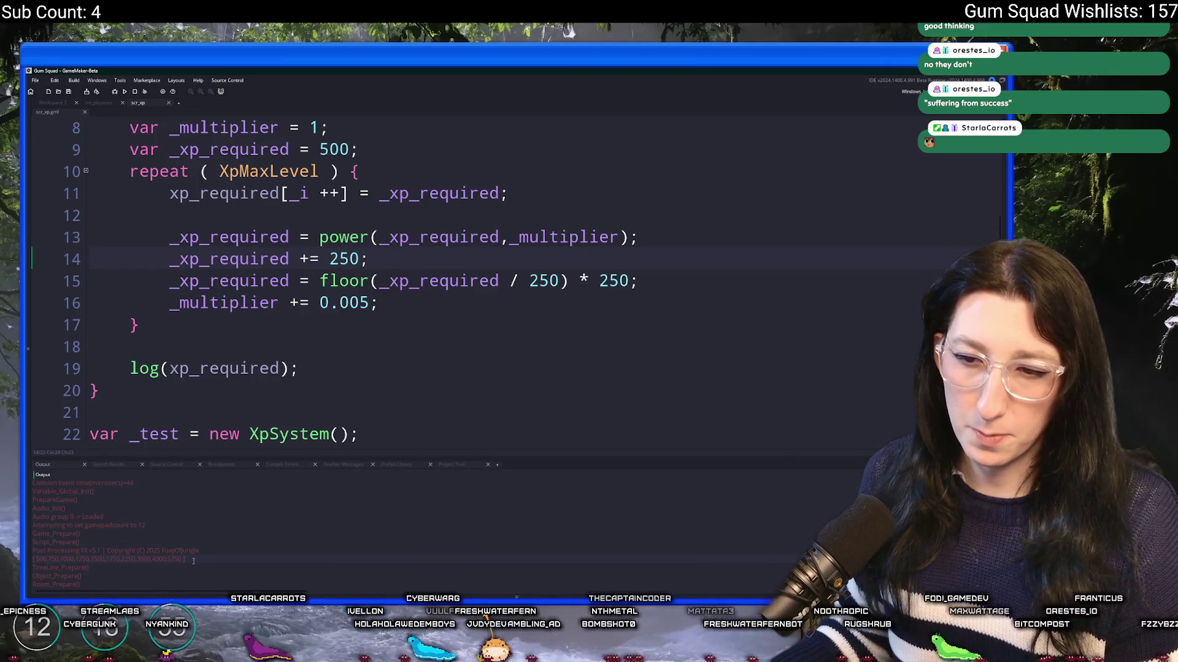
{"action": "scroll", "coordinate": [331, 279], "scroll_direction": "down", "scroll_amount": 1}
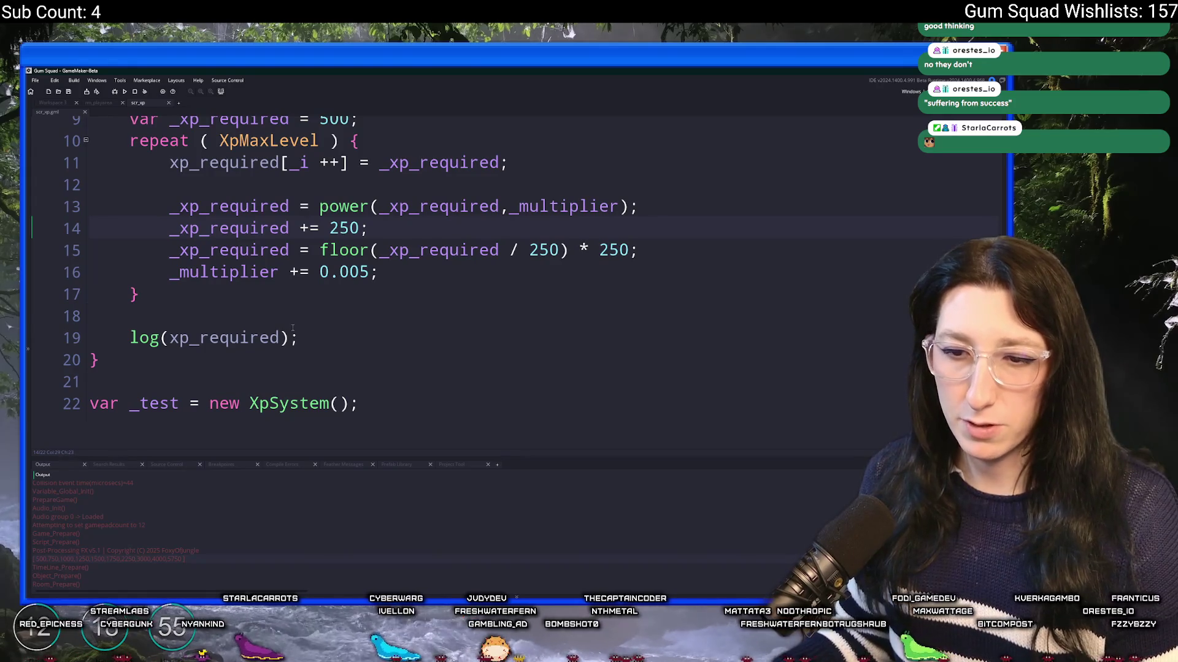
{"action": "left_click_drag", "start_coordinate": [298, 338], "coordinate": [326, 301]}
{"action": "key", "text": "BackSpace"}
{"action": "key", "text": "BackSpace"}
{"action": "key", "text": "BackSpace"}
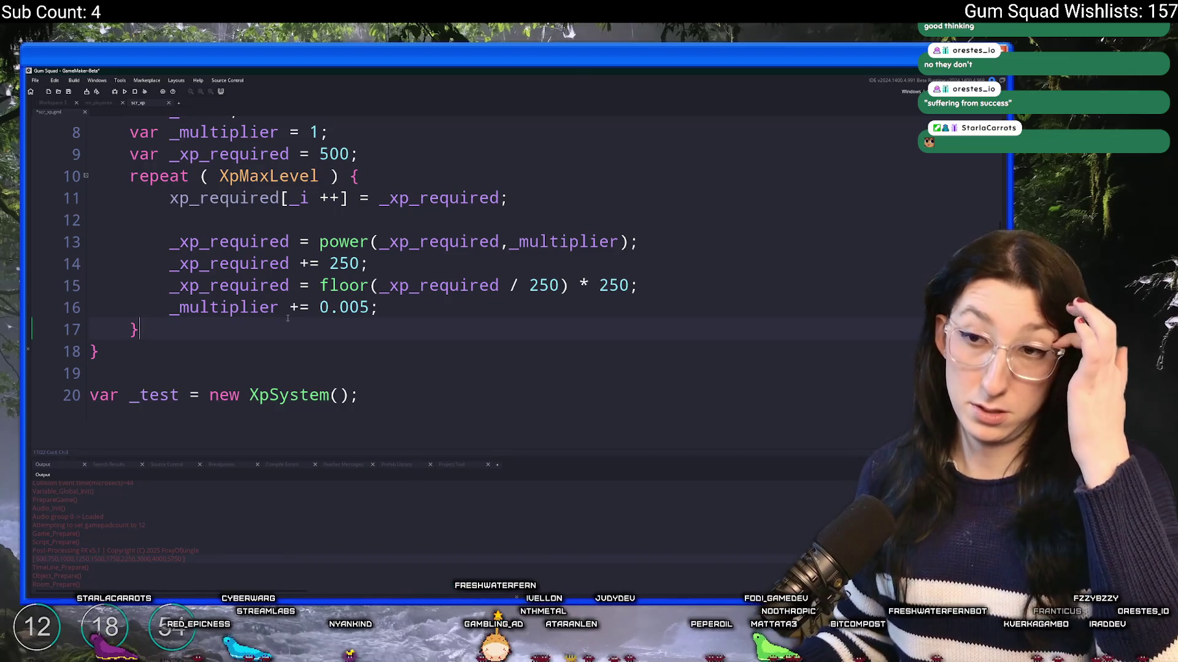
Review where xp_required is created and used in the XP requirement-building block
{"action": "key", "text": "ctrl+End"}
{"action": "scroll", "coordinate": [380, 225], "scroll_direction": "up", "scroll_amount": 2}
{"action": "left_click", "coordinate": [514, 191]}
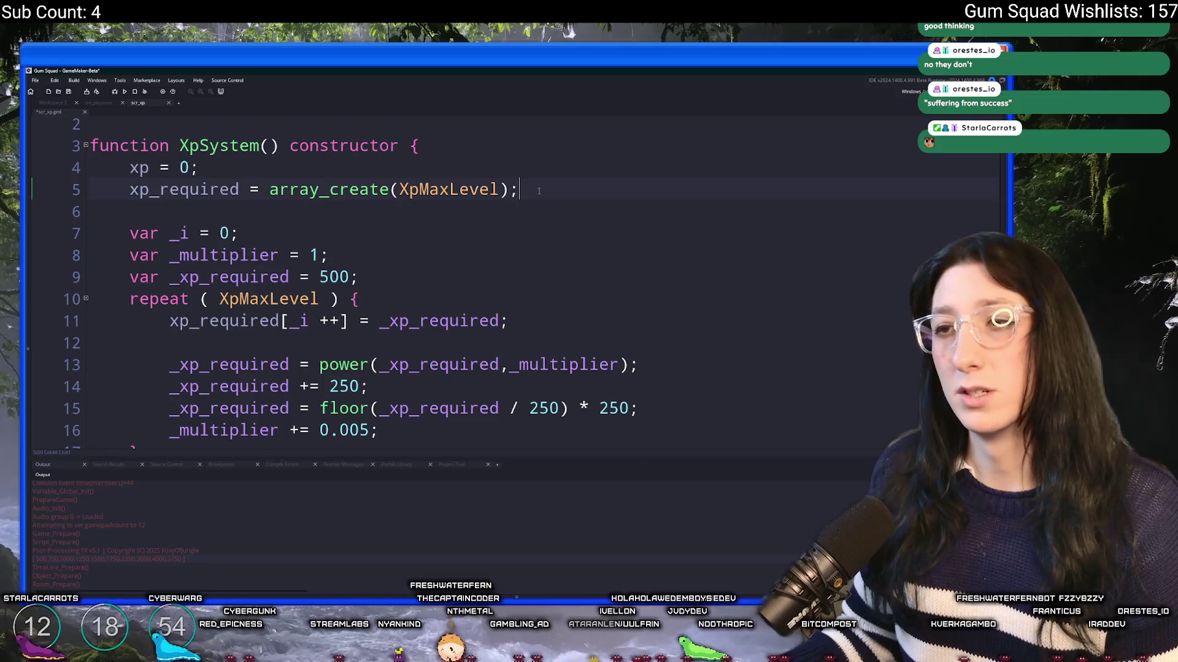
{"action": "scroll", "coordinate": [507, 235], "scroll_direction": "down", "scroll_amount": 1}
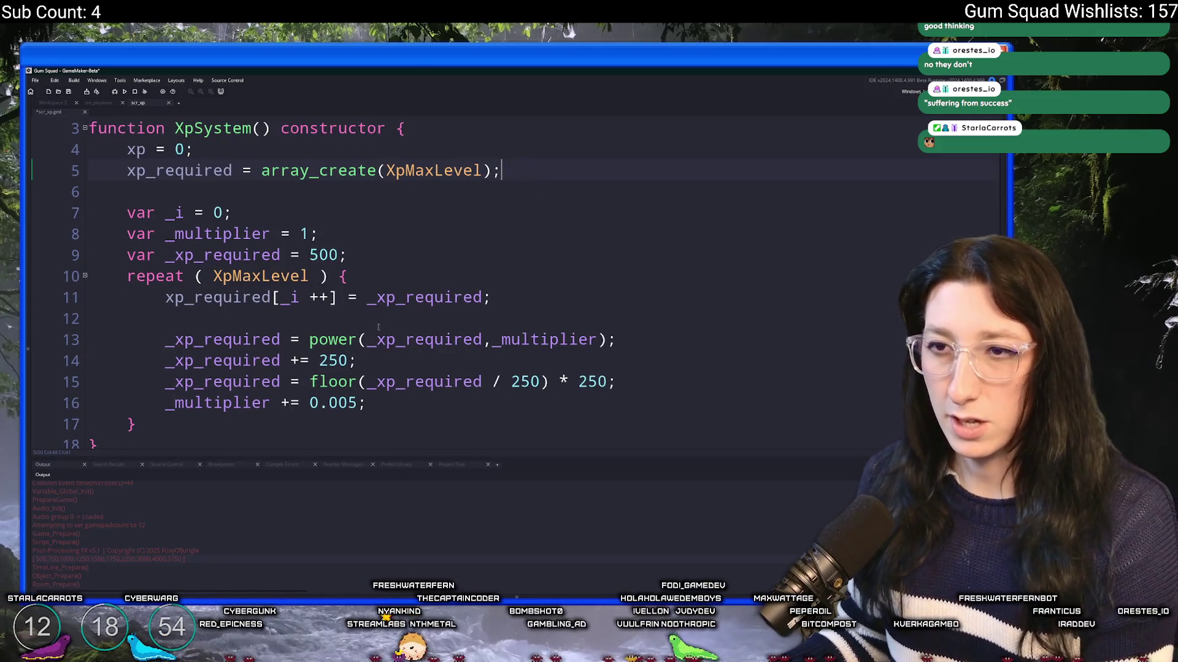
{"action": "left_click", "coordinate": [360, 283]}
{"action": "scroll", "coordinate": [384, 196], "scroll_direction": "up", "scroll_amount": 1}
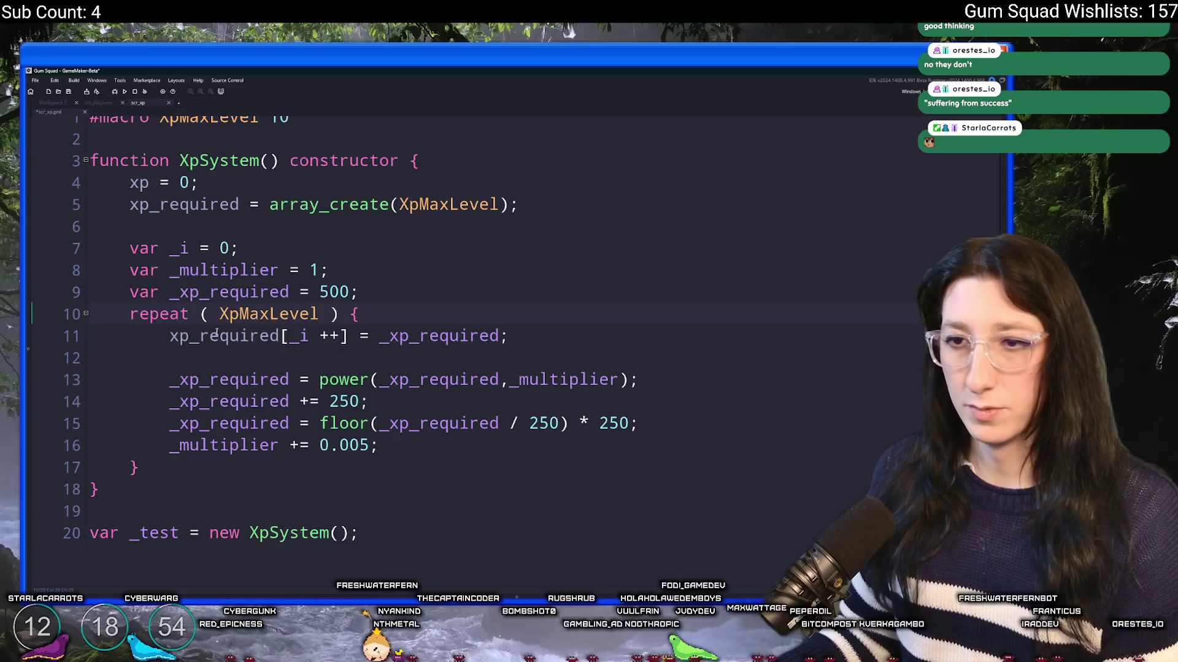
{"action": "left_click", "coordinate": [281, 336]}
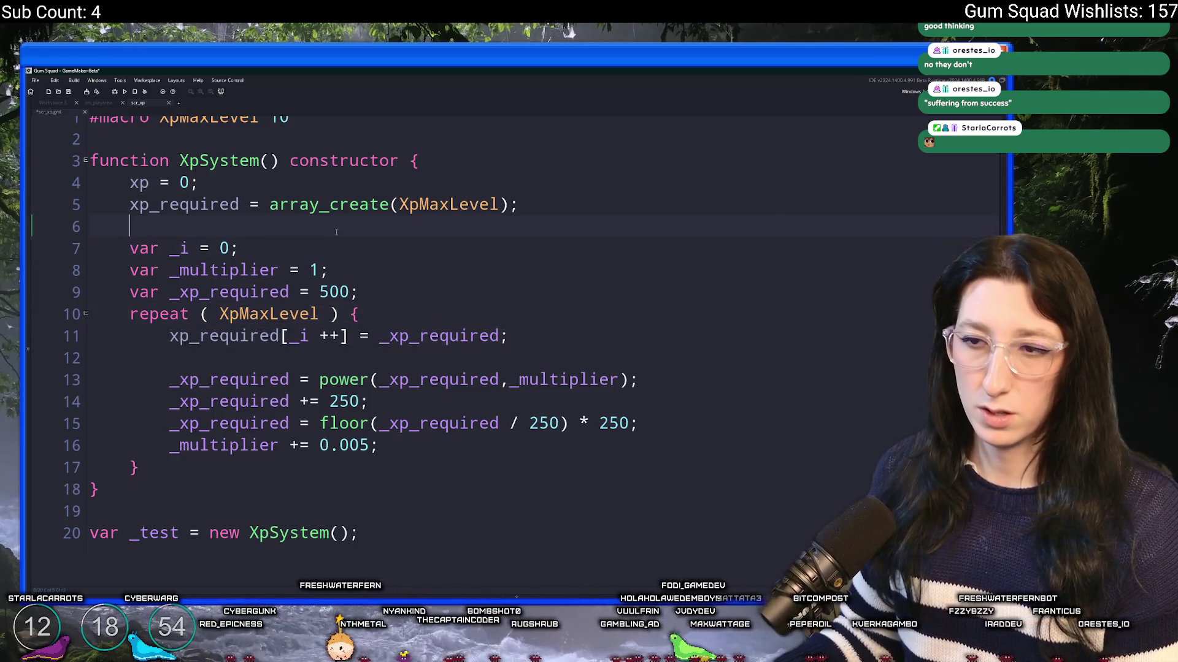
{"action": "mouse_move", "coordinate": [141, 469]}
{"action": "left_mouse_down"}
{"action": "mouse_move", "coordinate": [165, 381]}
{"action": "mouse_move", "coordinate": [130, 243]}
{"action": "left_mouse_up"}
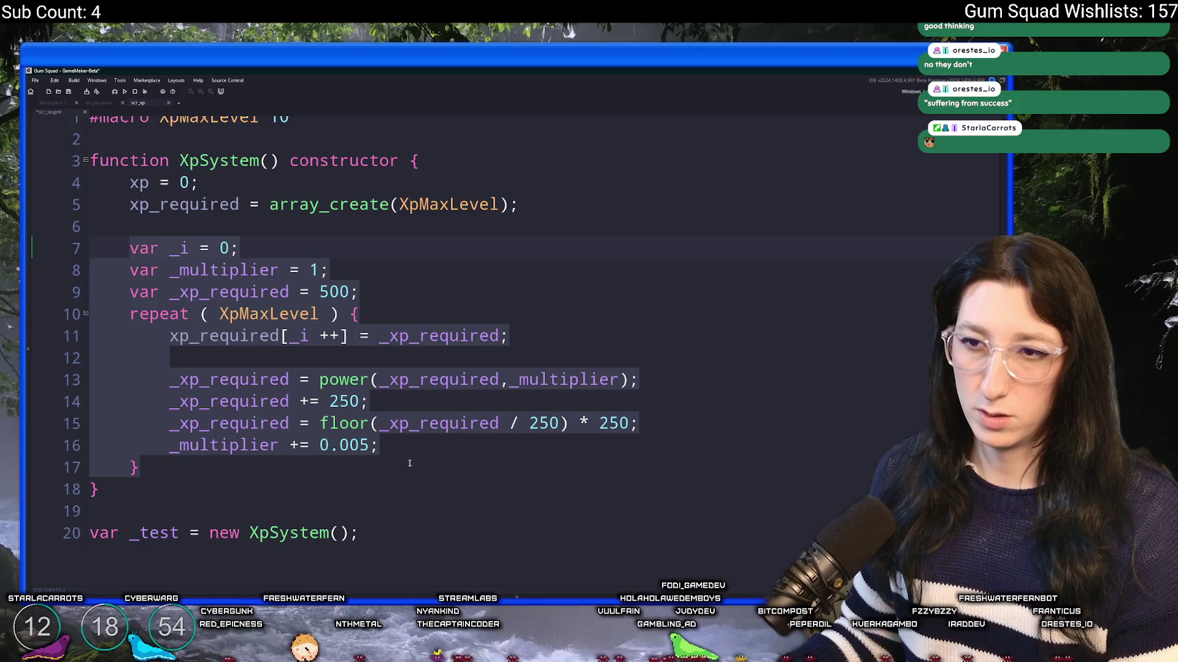
Add a '// Build XP requirements' comment line above the XP loop
{"action": "left_click", "coordinate": [336, 226]}
{"action": "key", "text": "Return"}
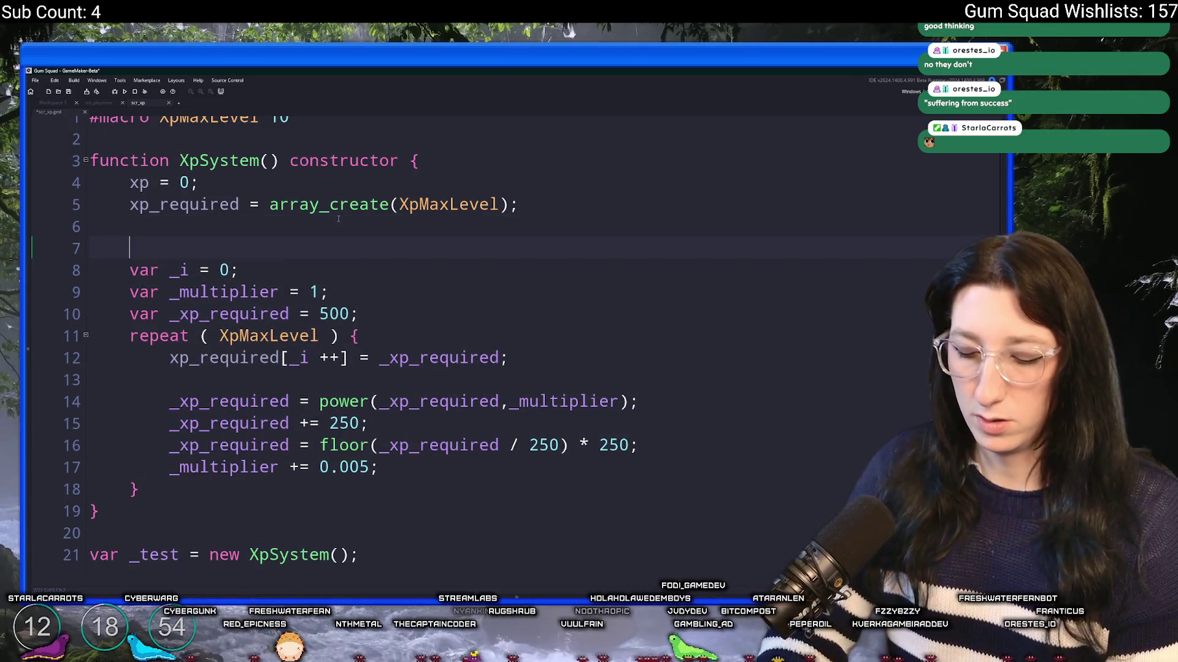
{"action": "type", "text": "// Build "}
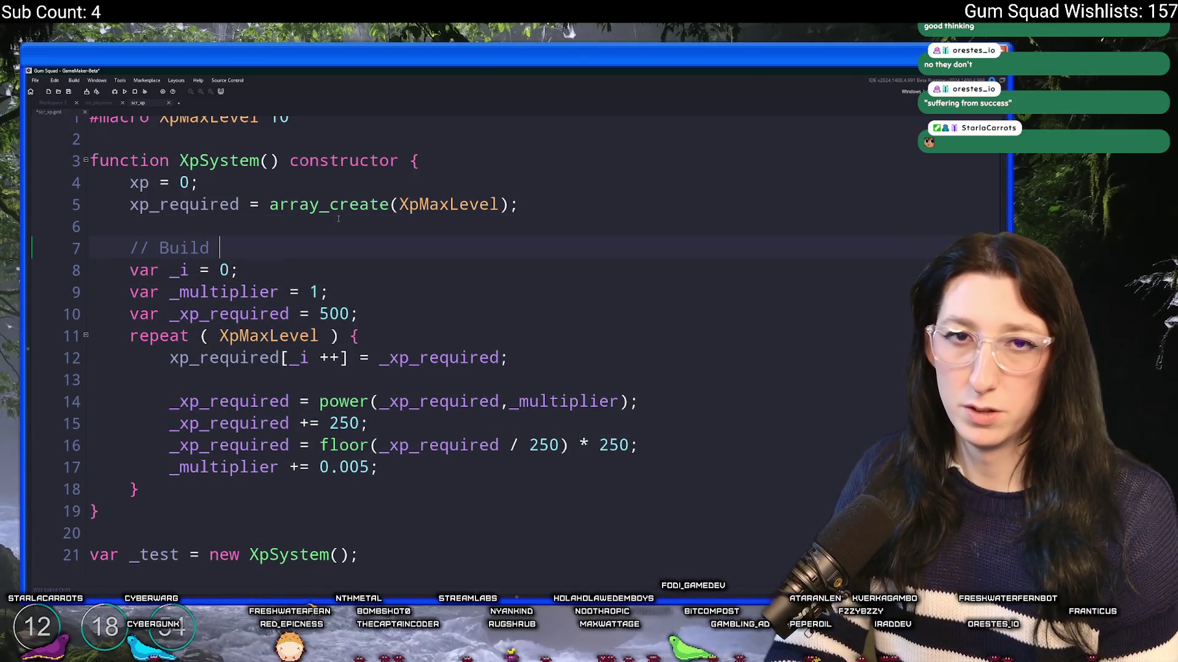
{"action": "type", "text": "XP requirements"}
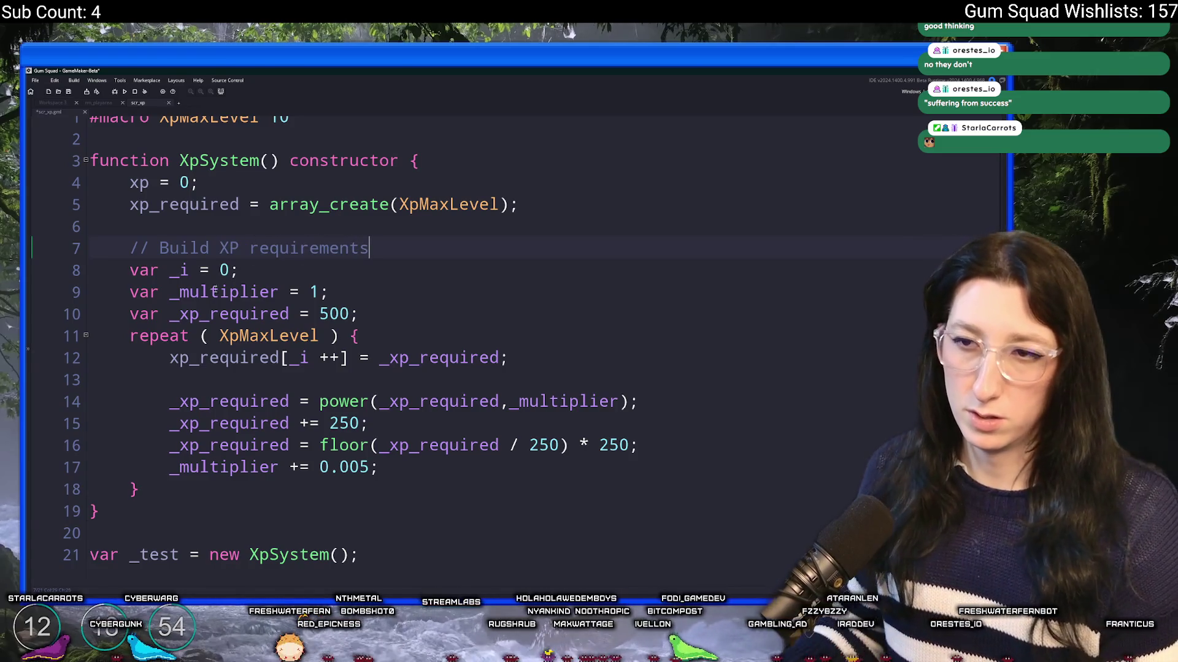
{"action": "left_click", "coordinate": [239, 249]}
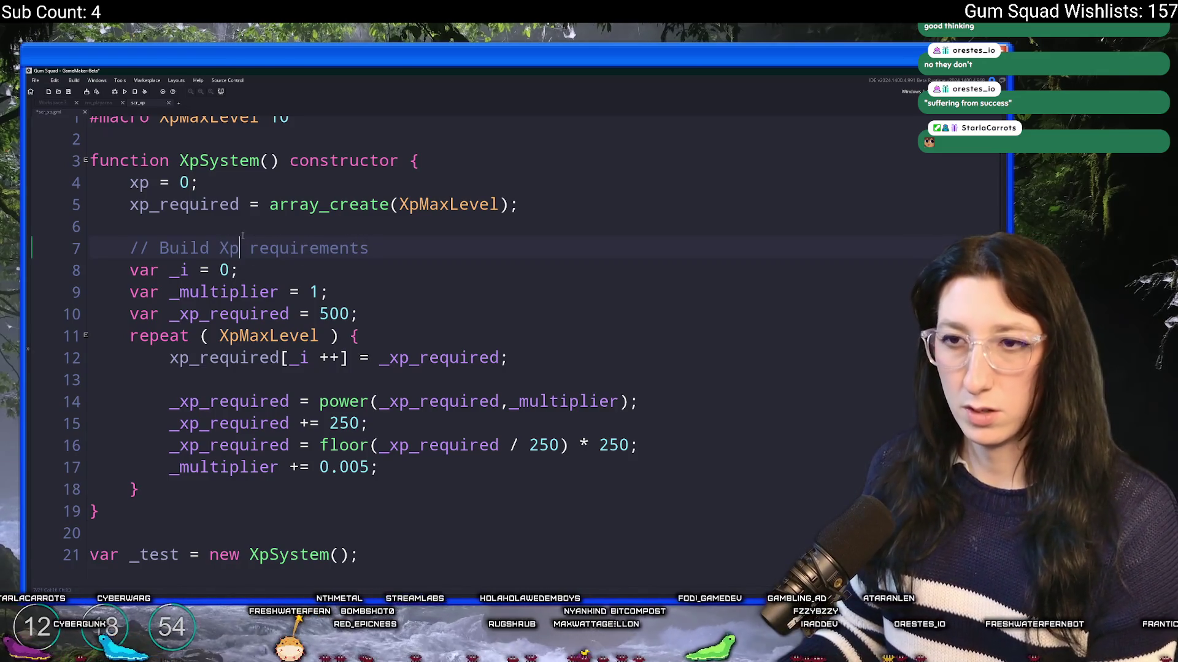
Start a new line below the xp_required declaration
{"action": "scroll", "coordinate": [257, 368], "scroll_direction": "down", "scroll_amount": 1}
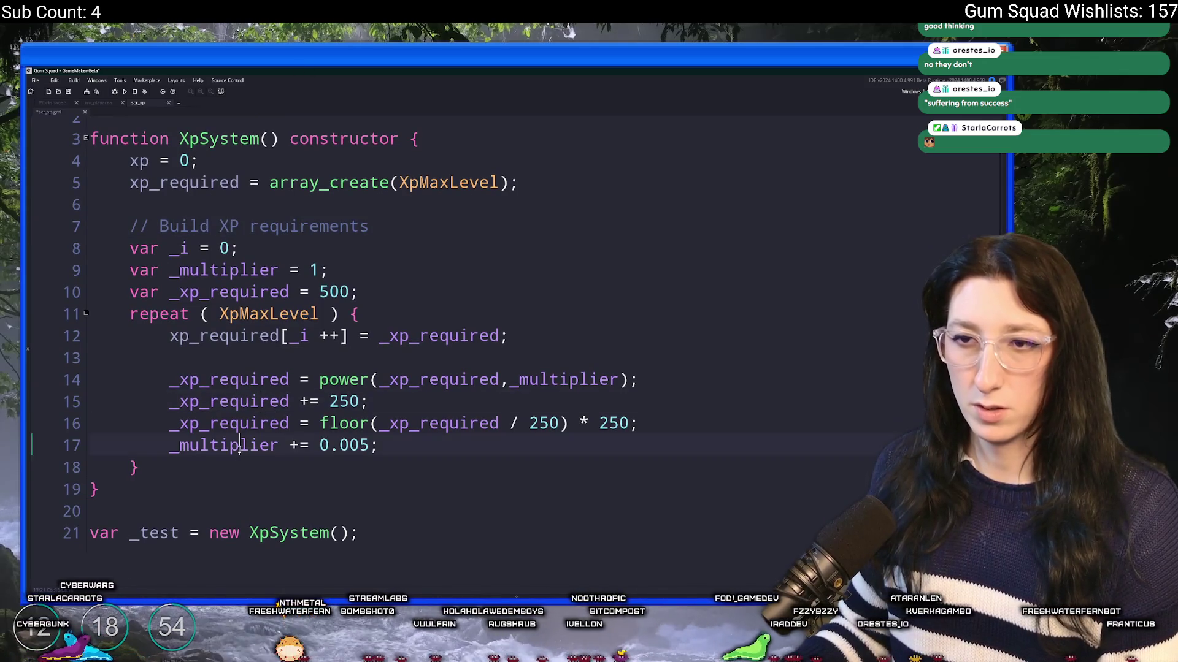
{"action": "left_click", "coordinate": [530, 191]}
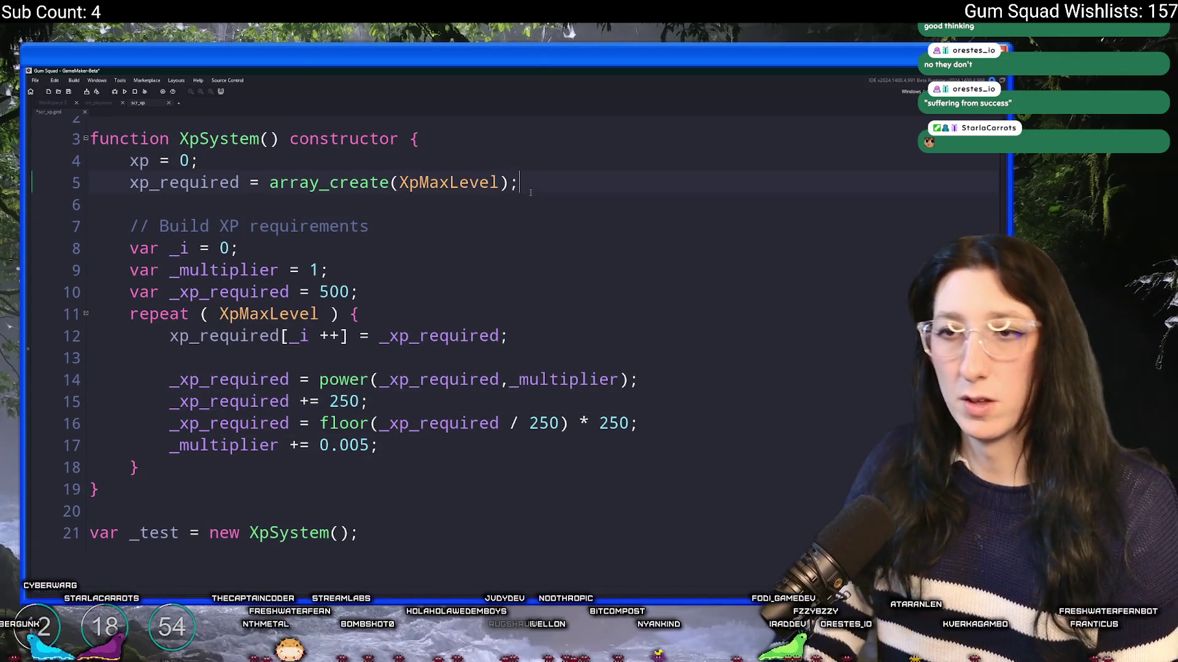
{"action": "key", "text": "Return"}
{"action": "key", "text": "Return"}
Declare a skills = {}; field below xp_required
{"action": "key", "text": "BackSpace"}
{"action": "type", "text": "//"}
{"action": "key", "text": "BackSpace"}
{"action": "key", "text": "BackSpace"}
{"action": "type", "text": "skills"}
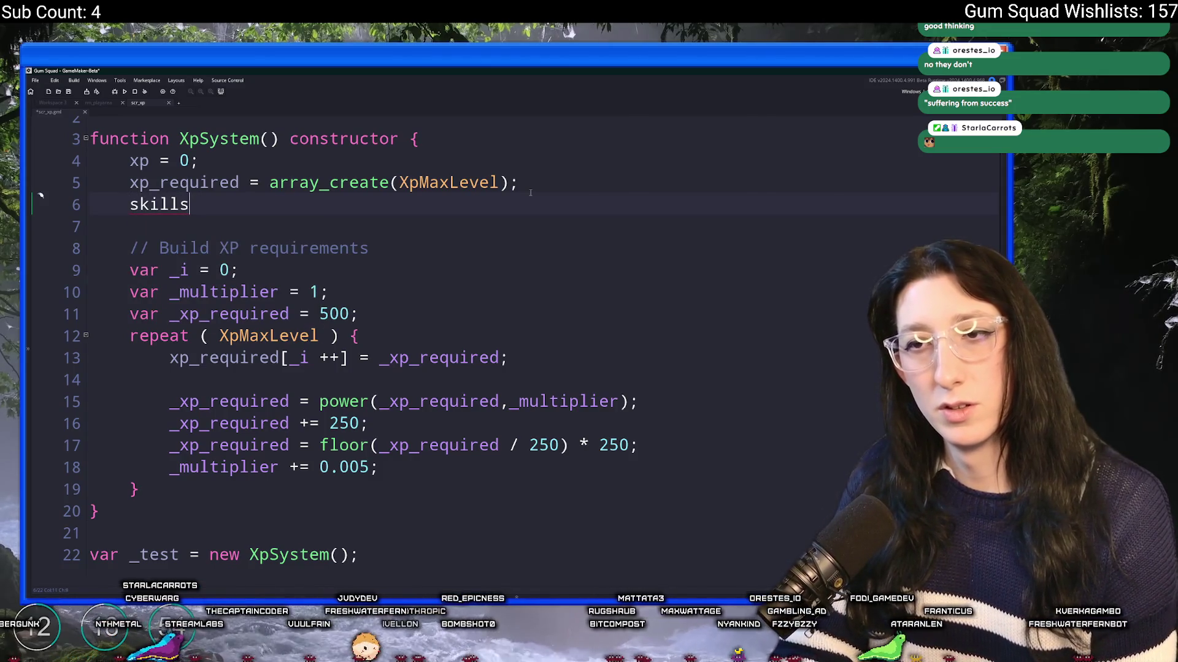
{"action": "type", "text": " ="}
{"action": "key", "text": "BackSpace"}
{"action": "type", "text": "= {};"}
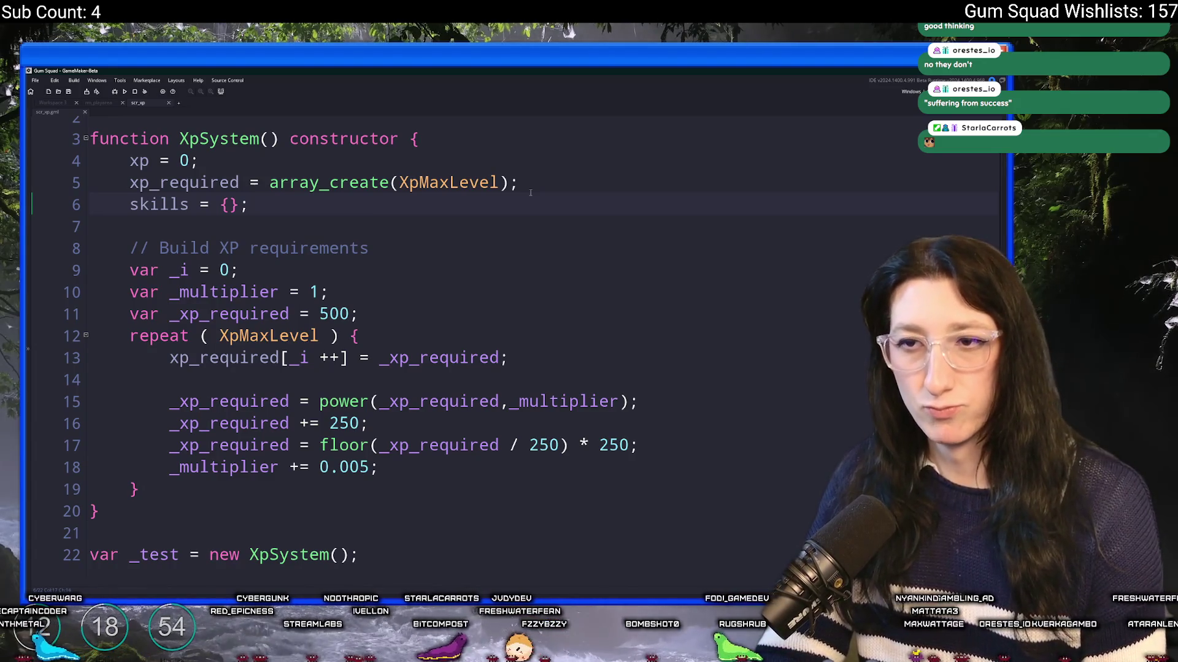
Rename the field so the line reads skills_enabled = {};
{"action": "key", "text": "Return"}
{"action": "key", "text": "Return"}
{"action": "key", "text": "BackSpace"}
{"action": "key", "text": "BackSpace"}
{"action": "key", "text": "BackSpace"}
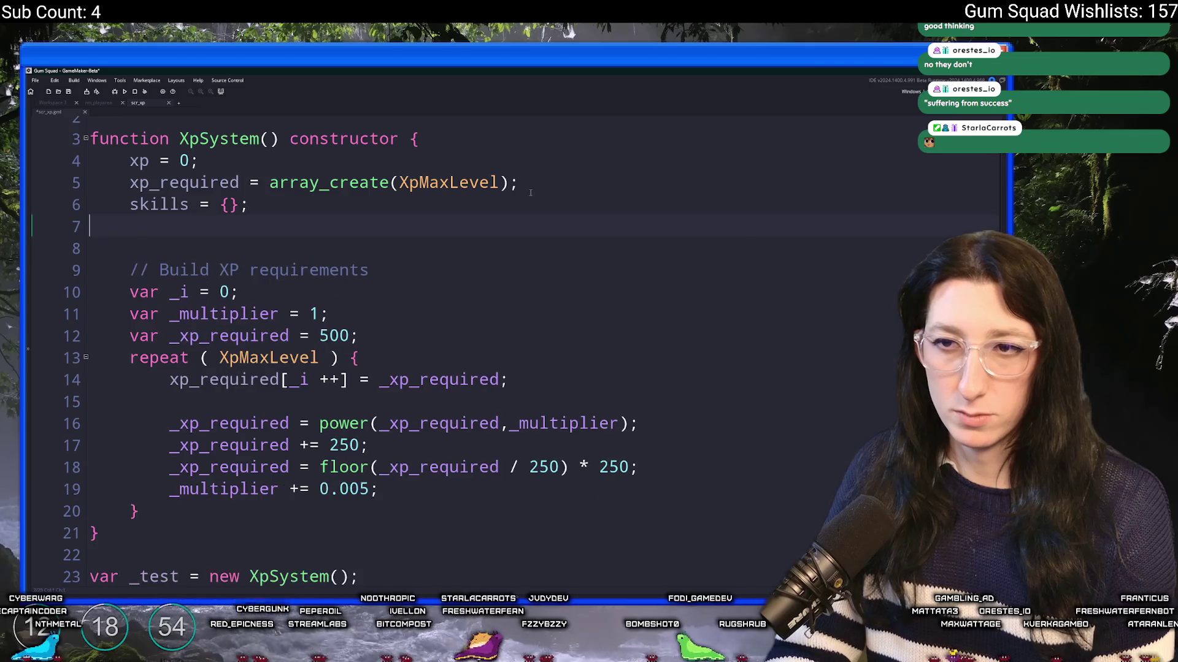
{"action": "key", "text": "BackSpace"}
{"action": "key", "text": "BackSpace"}
{"action": "key", "text": "BackSpace"}
{"action": "type", "text": "_acquiredk"}
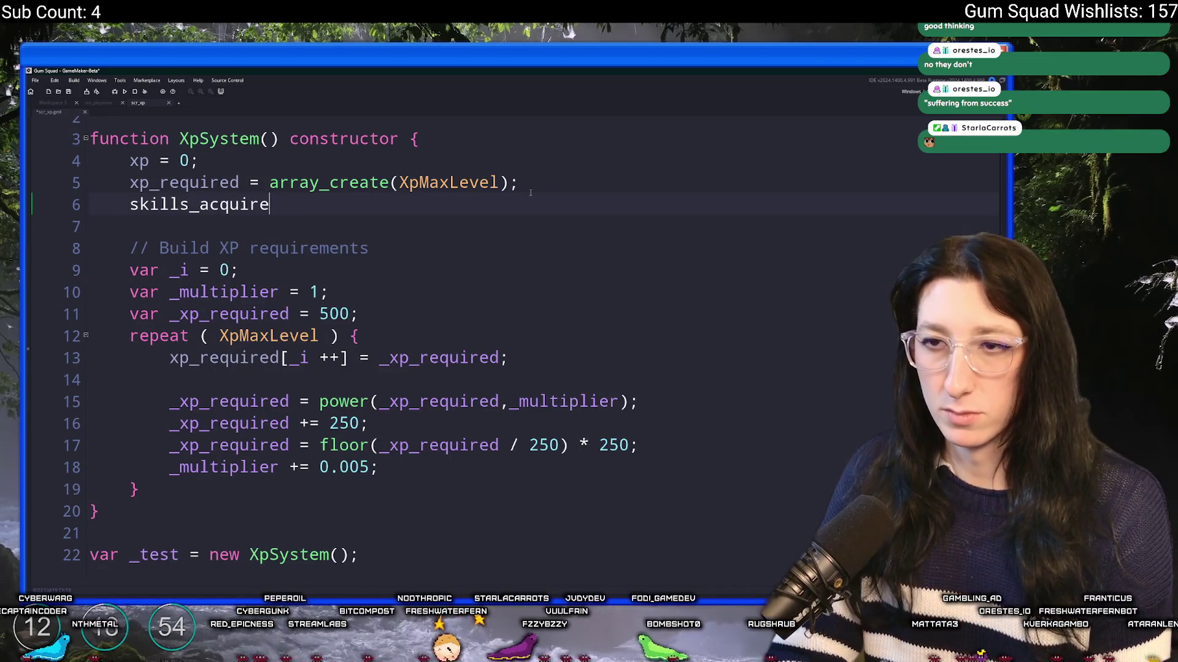
{"action": "key", "text": "BackSpace"}
{"action": "type", "text": "ie"}
{"action": "key", "text": "BackSpace"}
{"action": "key", "text": "BackSpace"}
{"action": "type", "text": "= {}P"}
{"action": "key", "text": "BackSpace"}
{"action": "key", "text": "BackSpace"}
{"action": "key", "text": "BackSpace"}
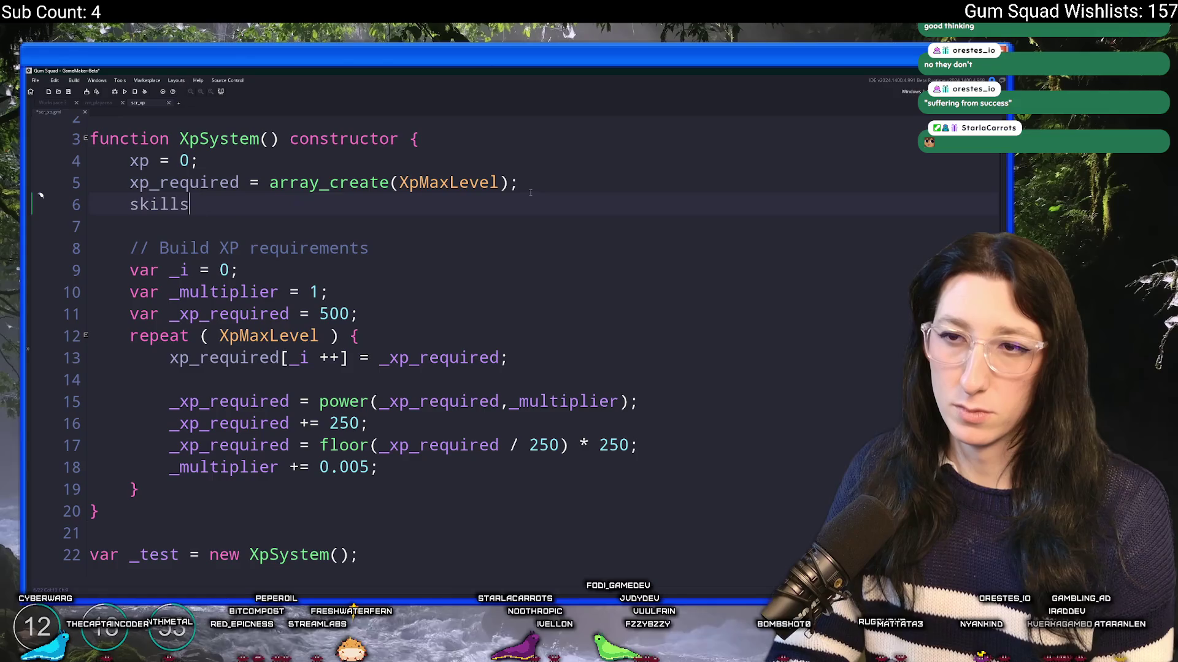
{"action": "type", "text": "_unlocekdi"}
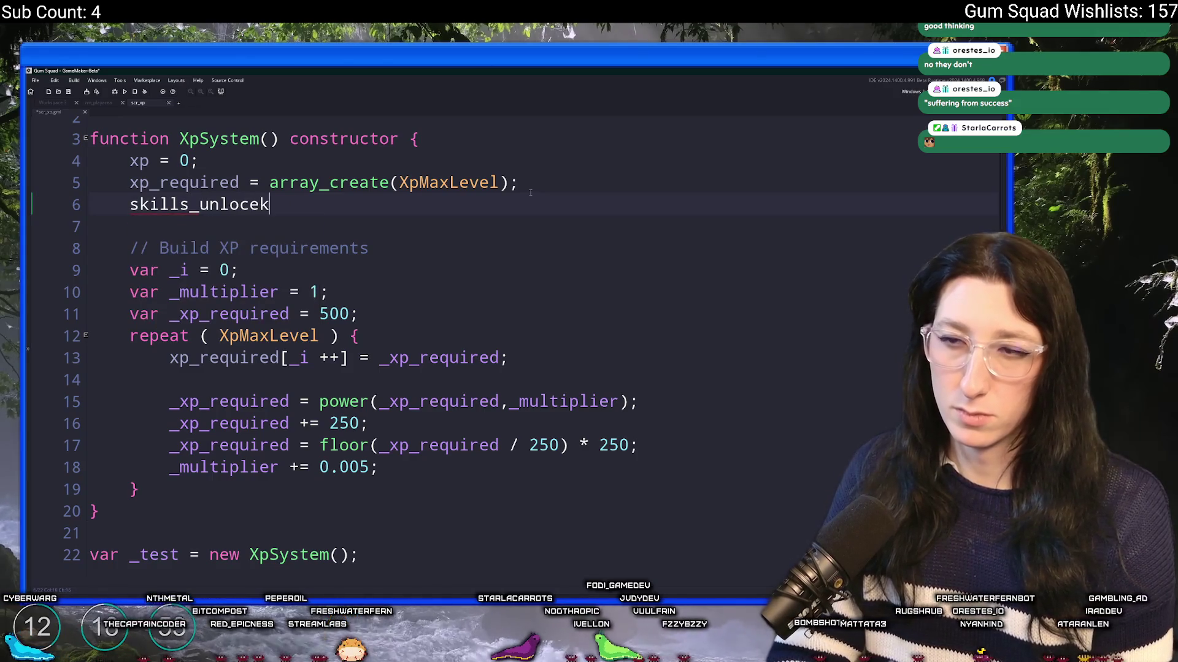
{"action": "key", "text": "BackSpace"}
{"action": "key", "text": "BackSpace"}
{"action": "key", "text": "BackSpace"}
{"action": "type", "text": "ena"}
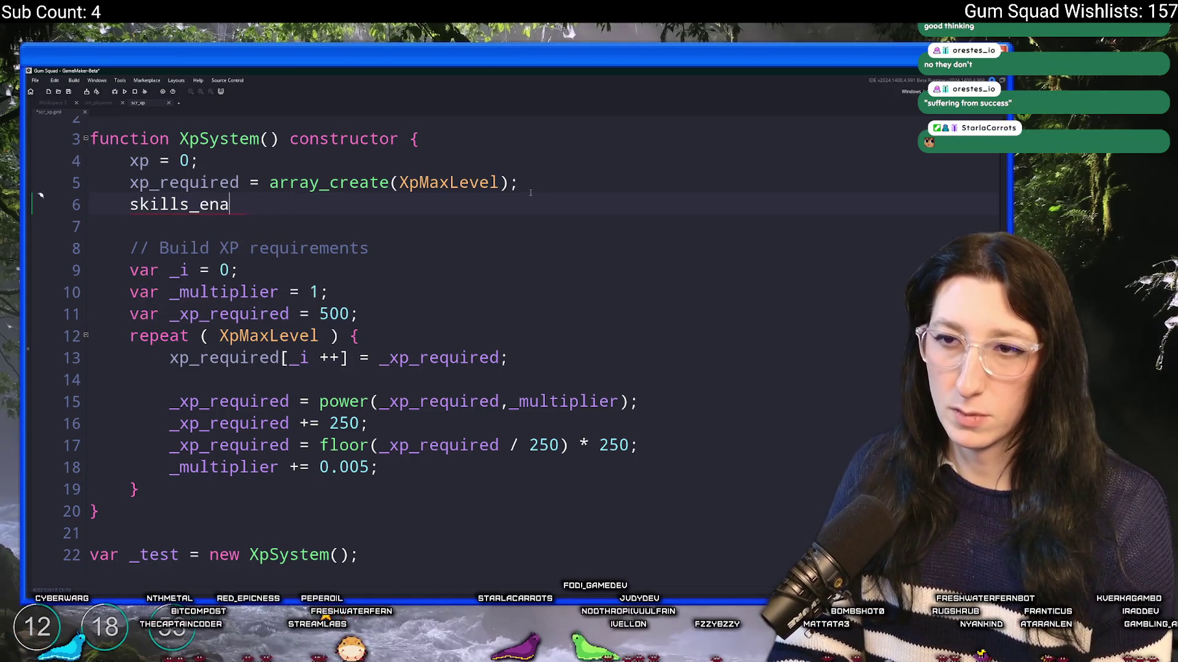
{"action": "type", "text": "bled = "}
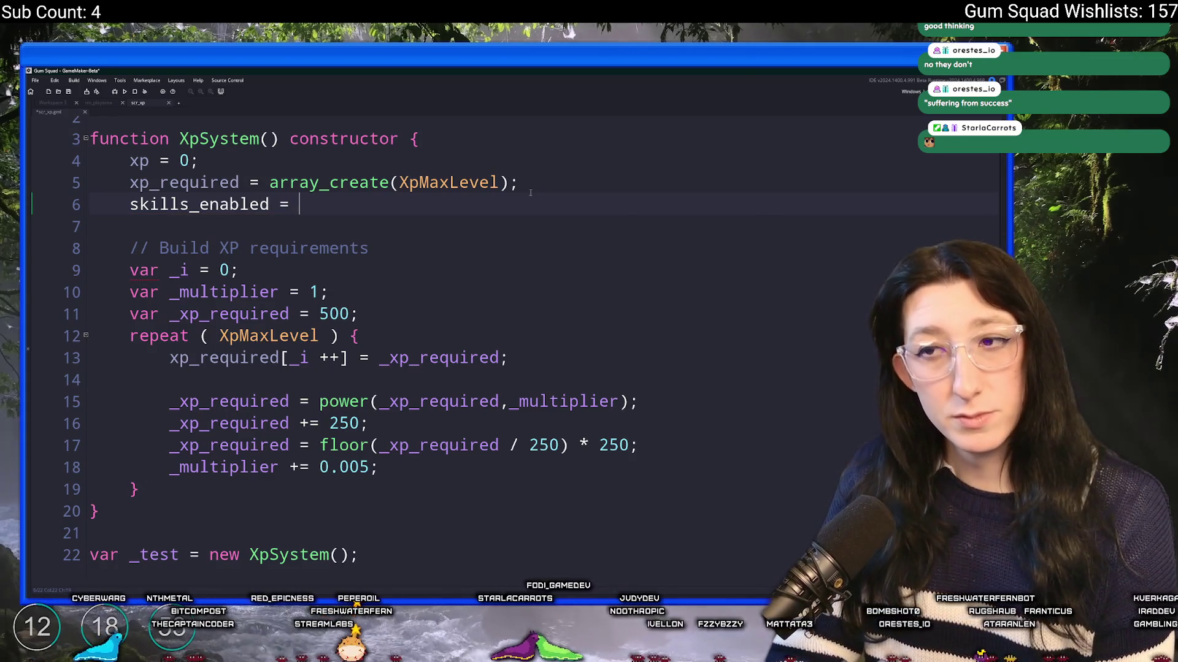
{"action": "type", "text": "{};"}
Add skills_data = {}; on the next line, keeping its braces on a single line
{"action": "key", "text": "Return"}
{"action": "type", "text": "skil"}
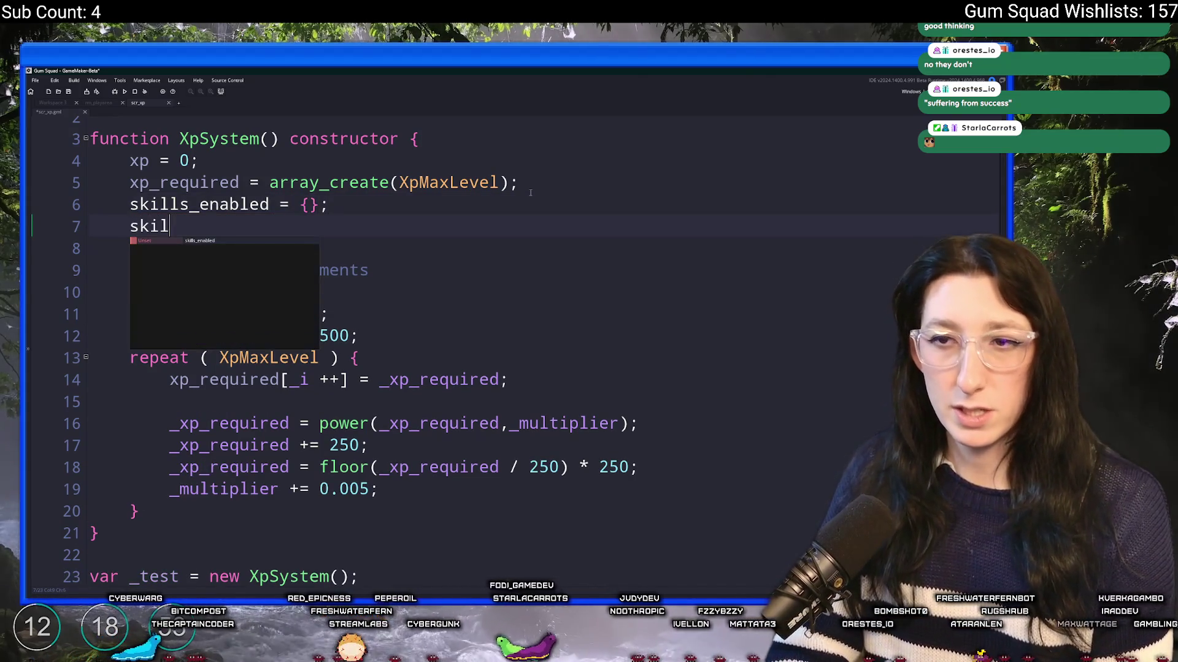
{"action": "type", "text": "ls"}
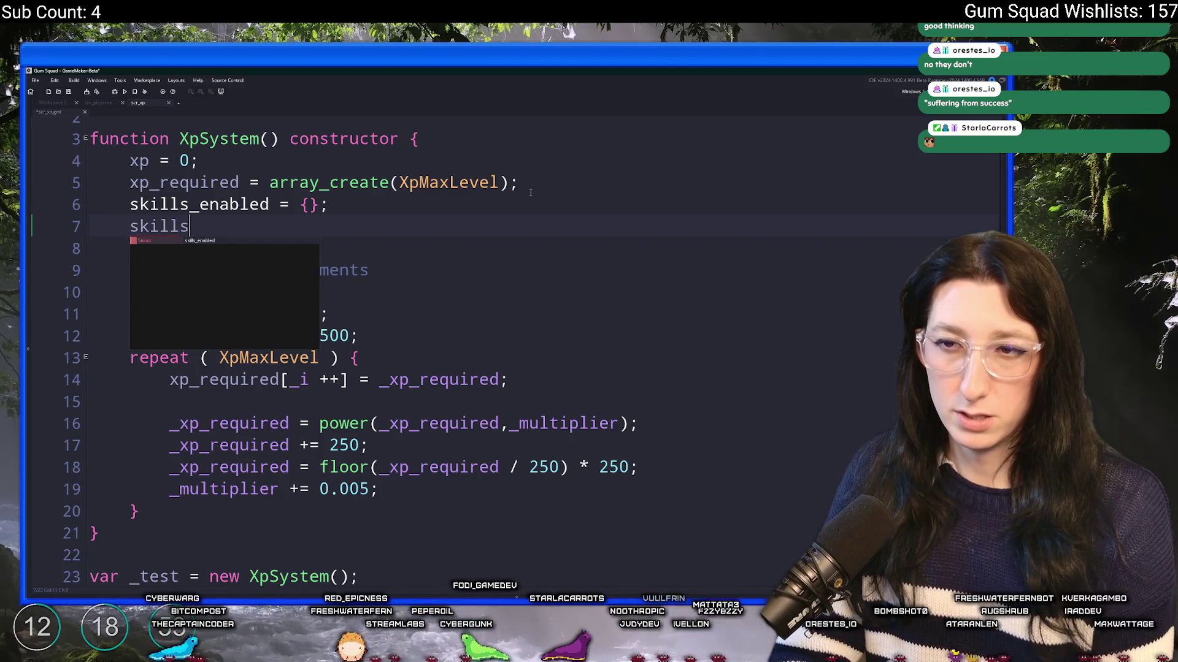
{"action": "type", "text": "_data = {};"}
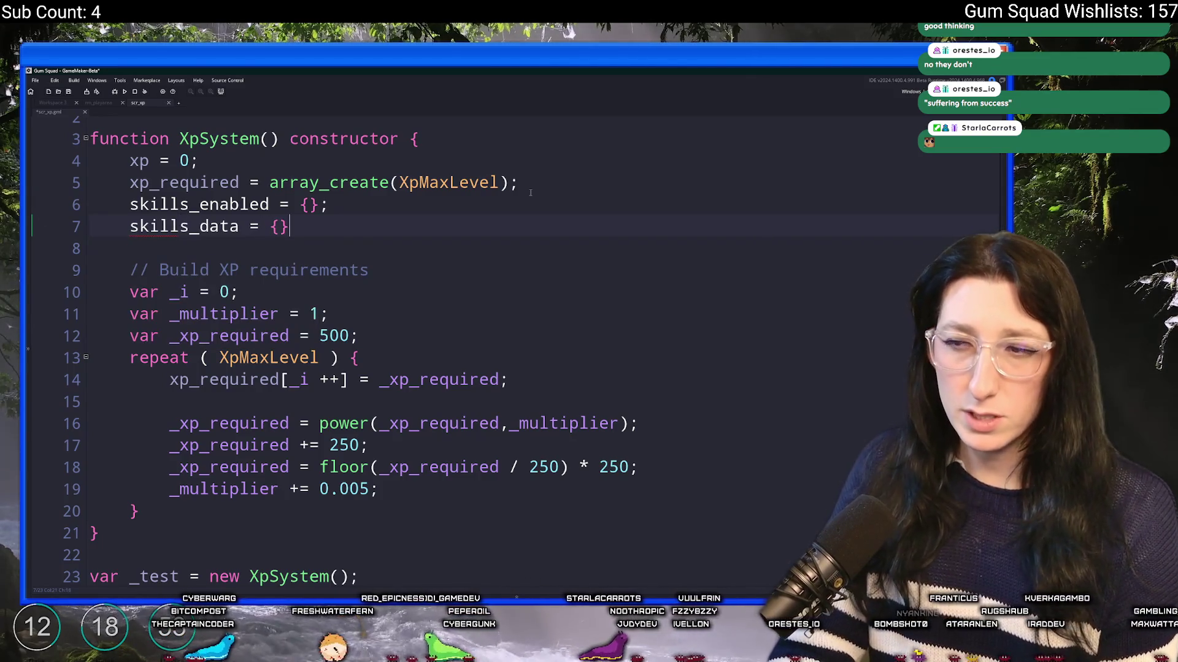
{"action": "left_click", "coordinate": [279, 228]}
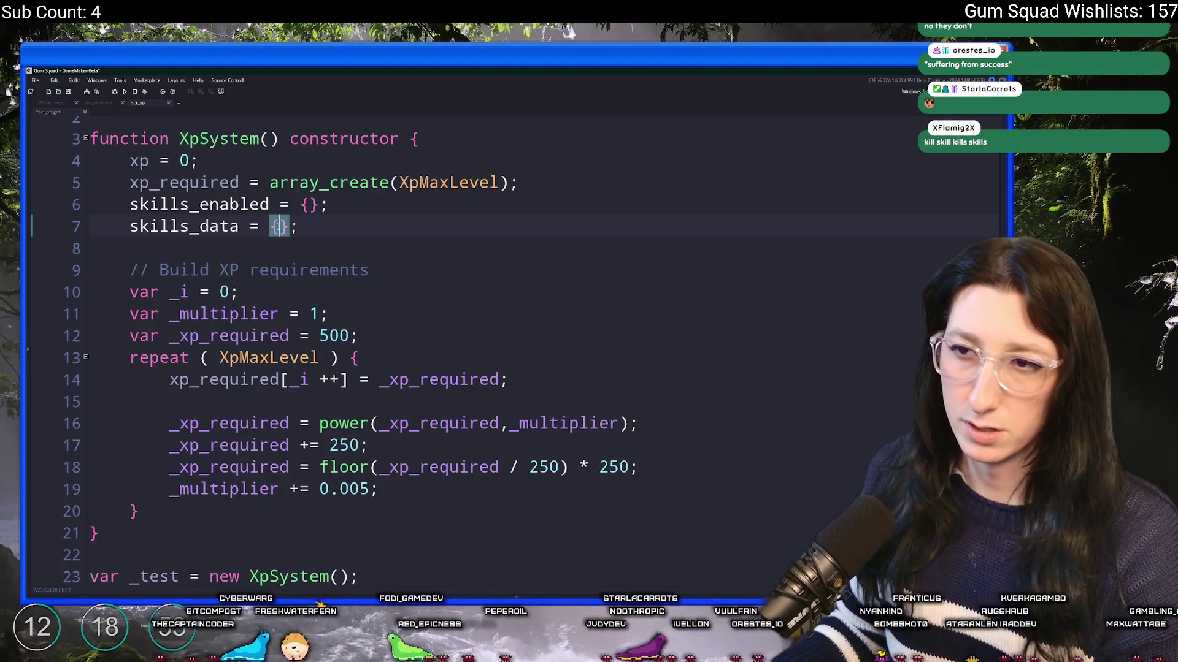
{"action": "key", "text": "Return"}
{"action": "key", "text": "Up"}
{"action": "key", "text": "End"}
{"action": "key", "text": "Return"}
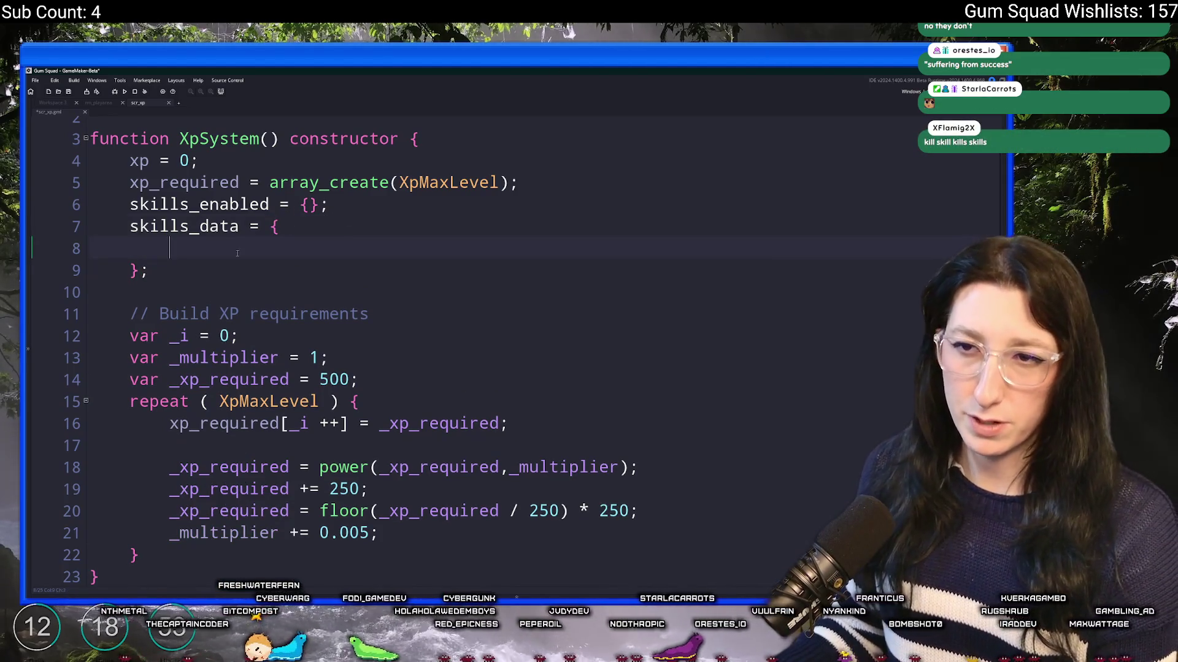
{"action": "left_click_drag", "start_coordinate": [245, 249], "coordinate": [69, 246]}
{"action": "key", "text": "BackSpace"}
{"action": "key", "text": "BackSpace"}
{"action": "key", "text": "Delete"}
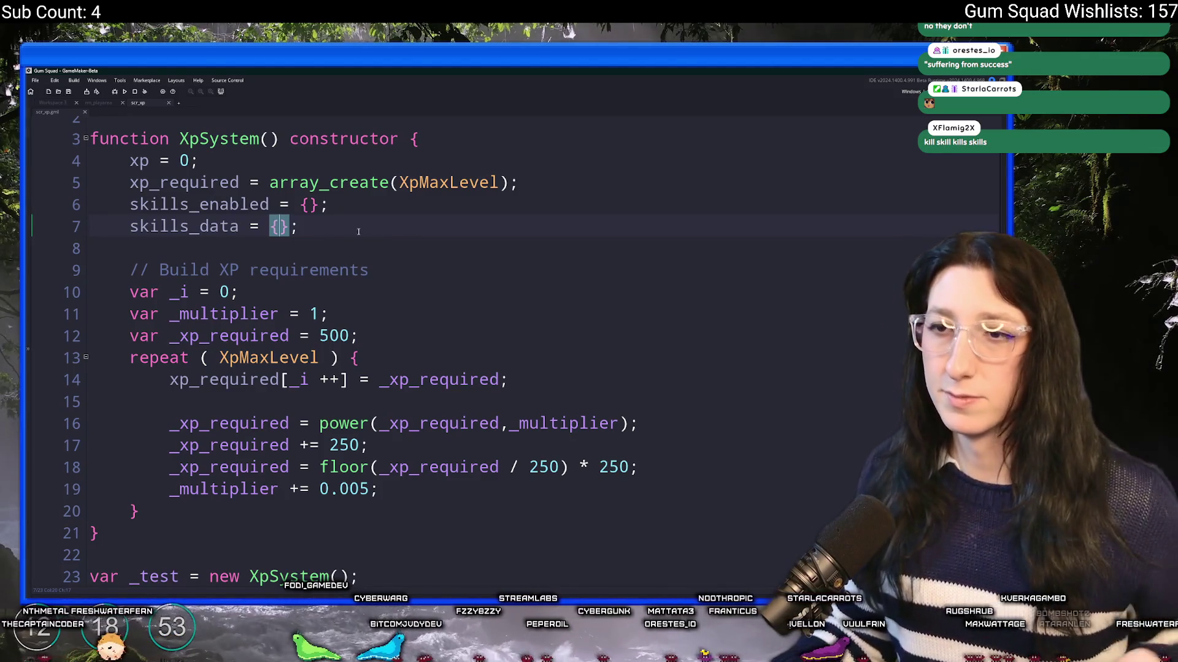
{"action": "key", "text": "Down"}
{"action": "left_click", "coordinate": [326, 226]}
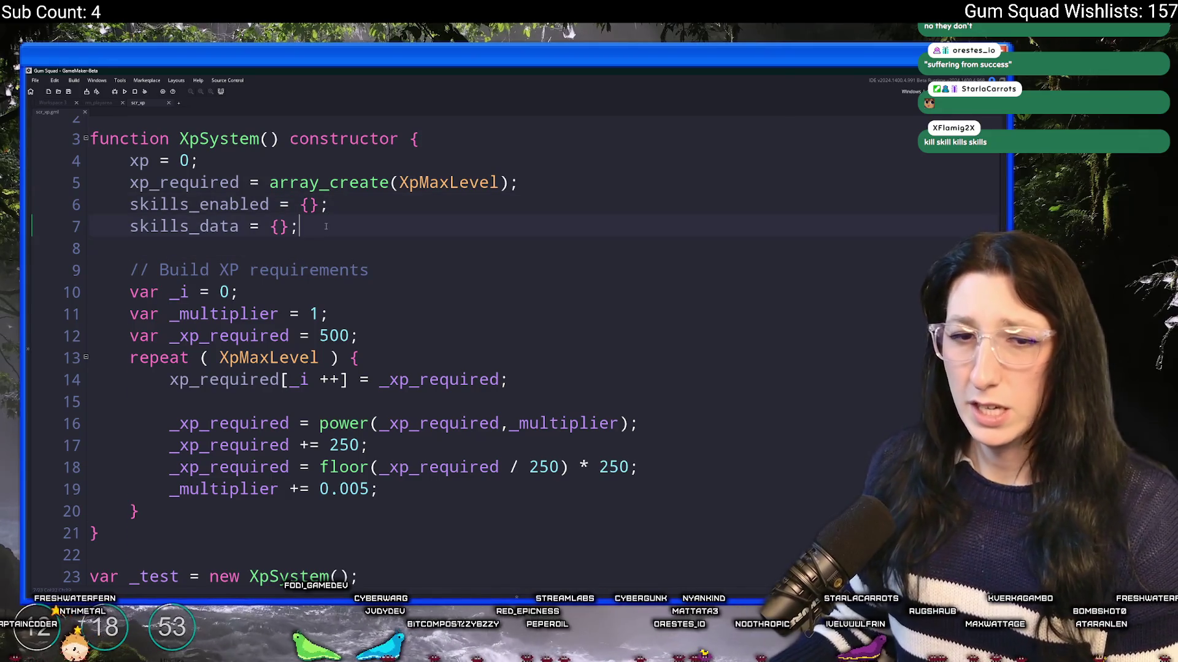
{"action": "scroll", "coordinate": [326, 226], "scroll_direction": "down", "scroll_amount": 1}
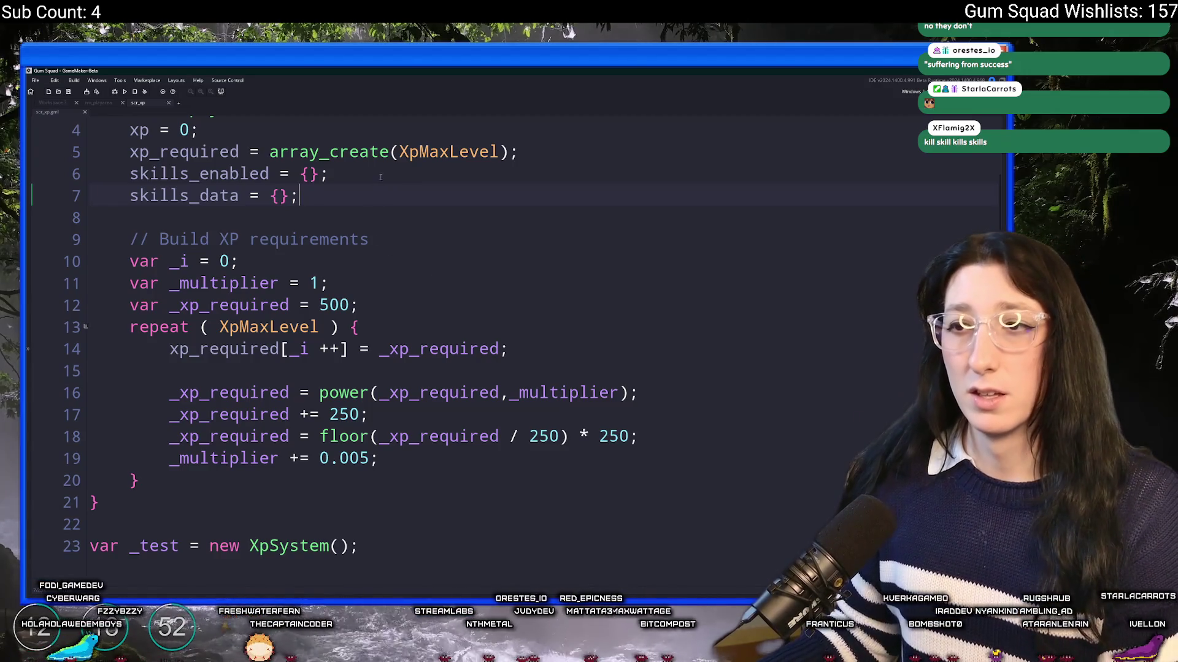
{"action": "left_click", "coordinate": [380, 176]}
Expand the skills_data braces and add an 'endurance : [' entry with its closing ']'
{"action": "key", "text": "Down"}
{"action": "key", "text": "Down"}
{"action": "key", "text": "Up"}
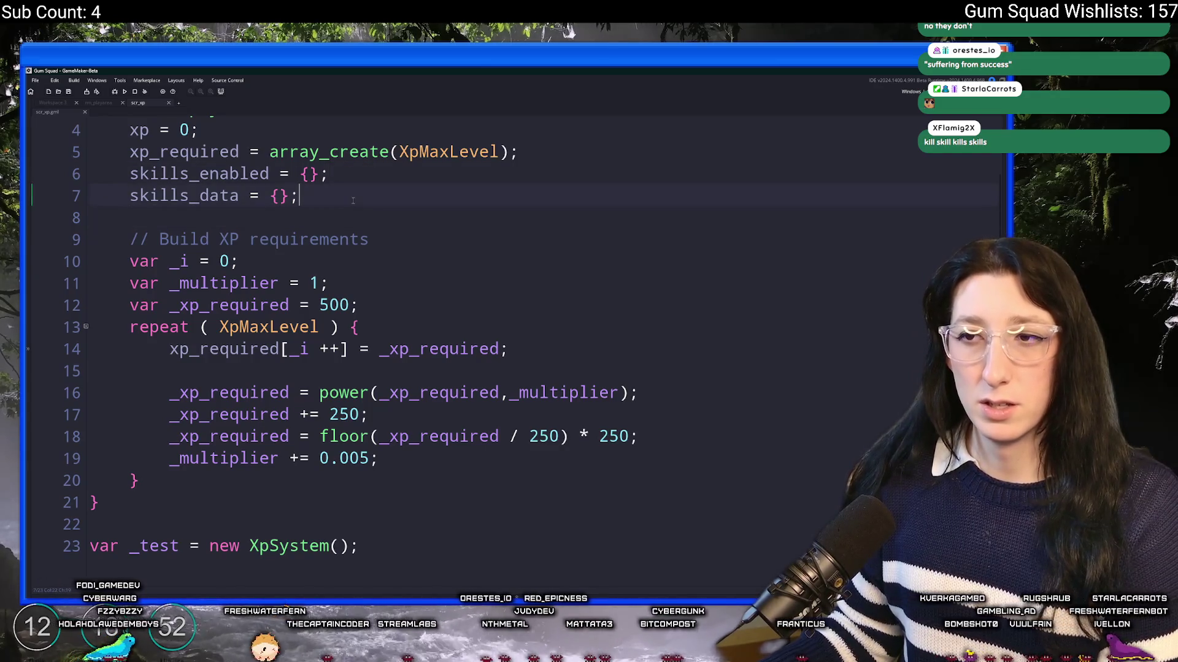
{"action": "scroll", "coordinate": [352, 201], "scroll_direction": "up", "scroll_amount": 1}
{"action": "left_click", "coordinate": [279, 226]}
{"action": "key", "text": "Return"}
{"action": "key", "text": "Left"}
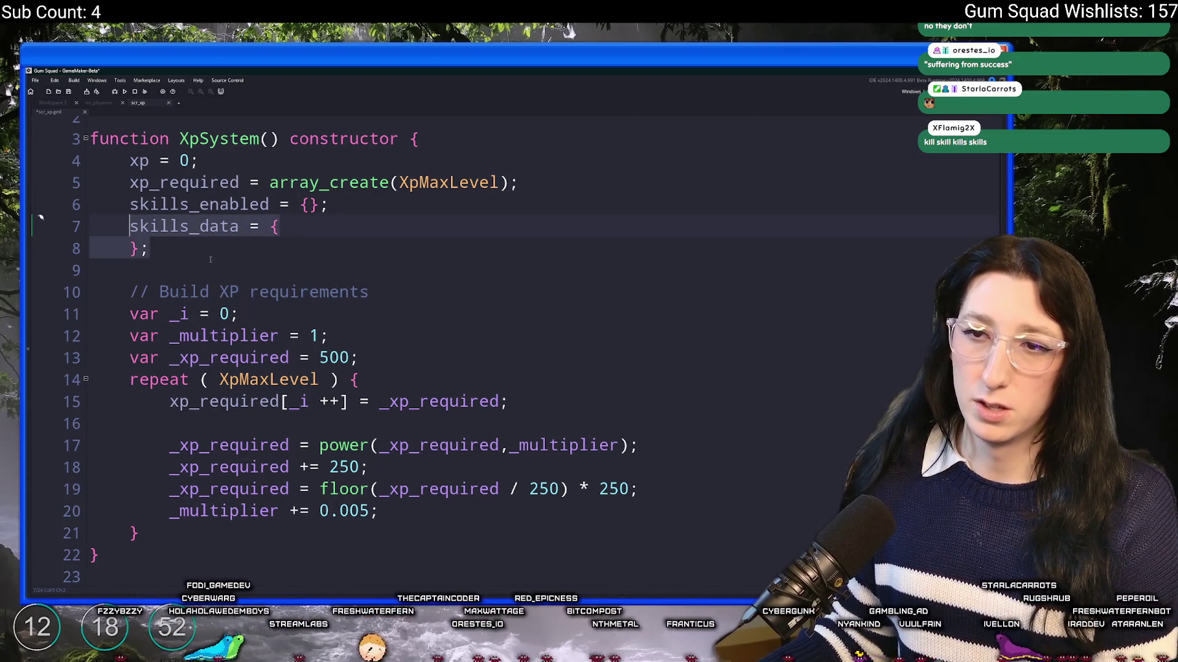
{"action": "key", "text": "Return"}
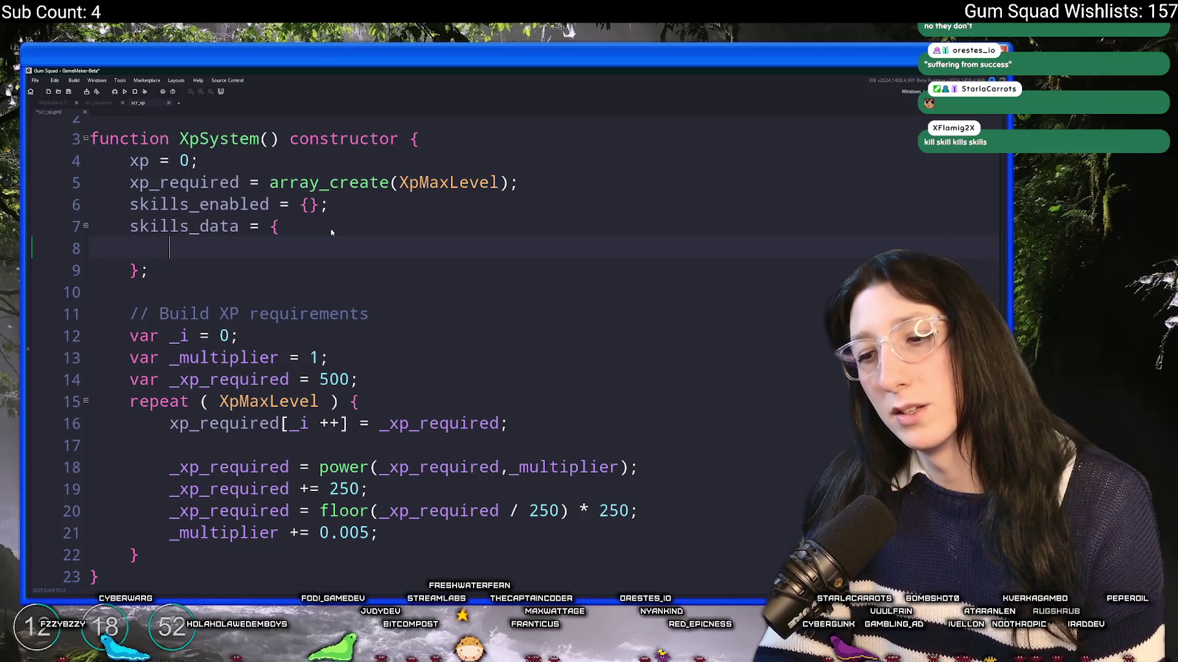
{"action": "type", "text": "enud"}
{"action": "key", "text": "BackSpace"}
{"action": "key", "text": "BackSpace"}
{"action": "type", "text": "durance"}
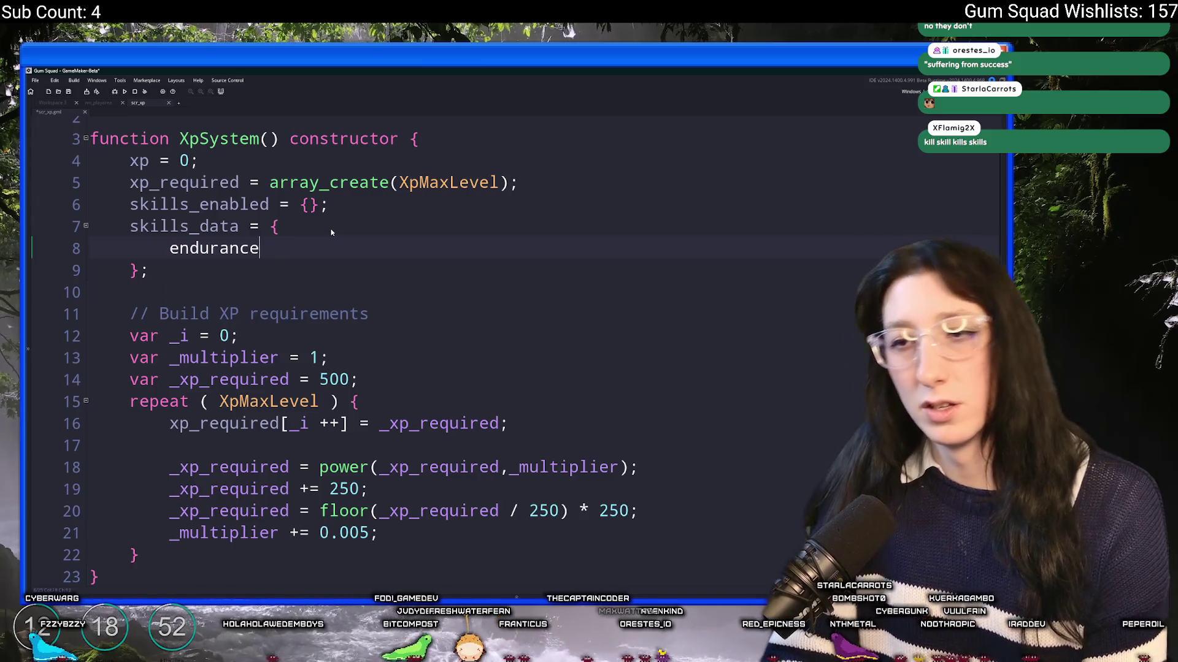
{"action": "type", "text": " : ["}
{"action": "key", "text": "Return"}
{"action": "type", "text": "]"}
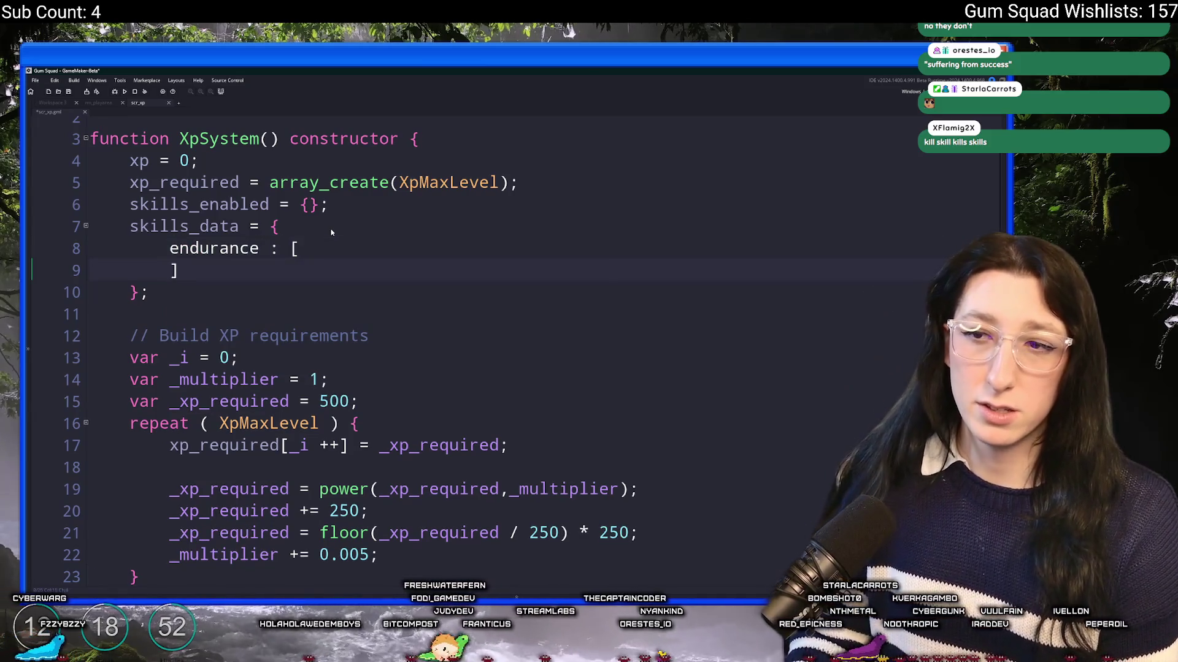
Fill the endurance array with five zeros: 0,0,0,0,0
{"action": "key", "text": "Up"}
{"action": "key", "text": "End"}
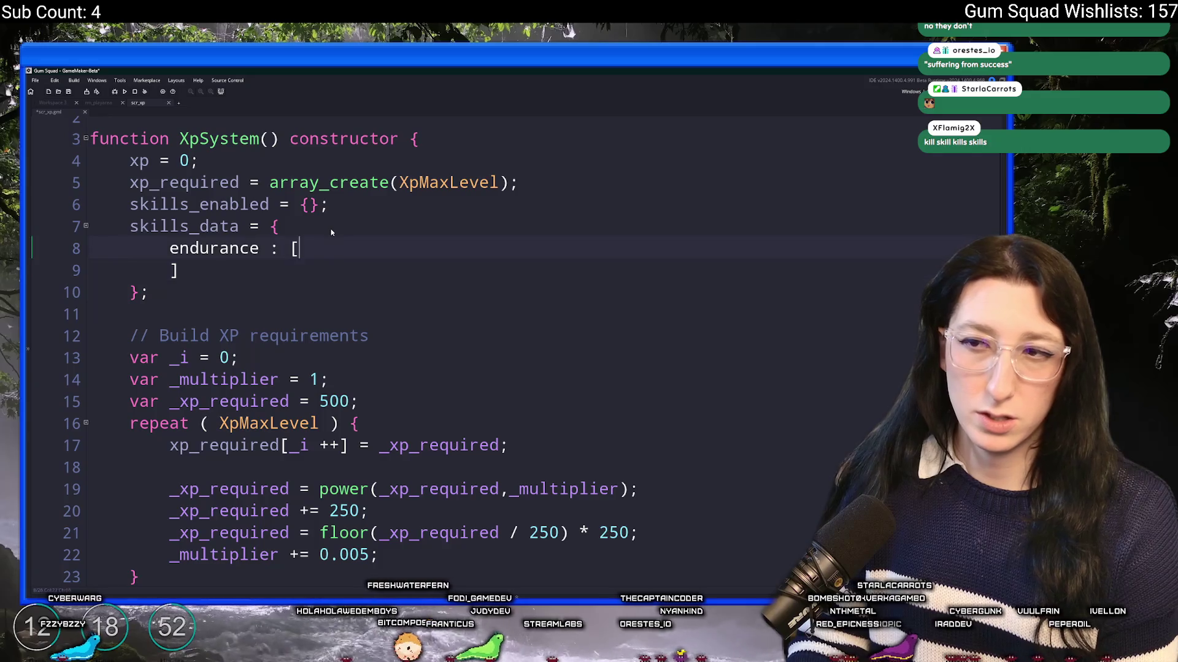
{"action": "key", "text": "Return"}
{"action": "type", "text": "0,"}
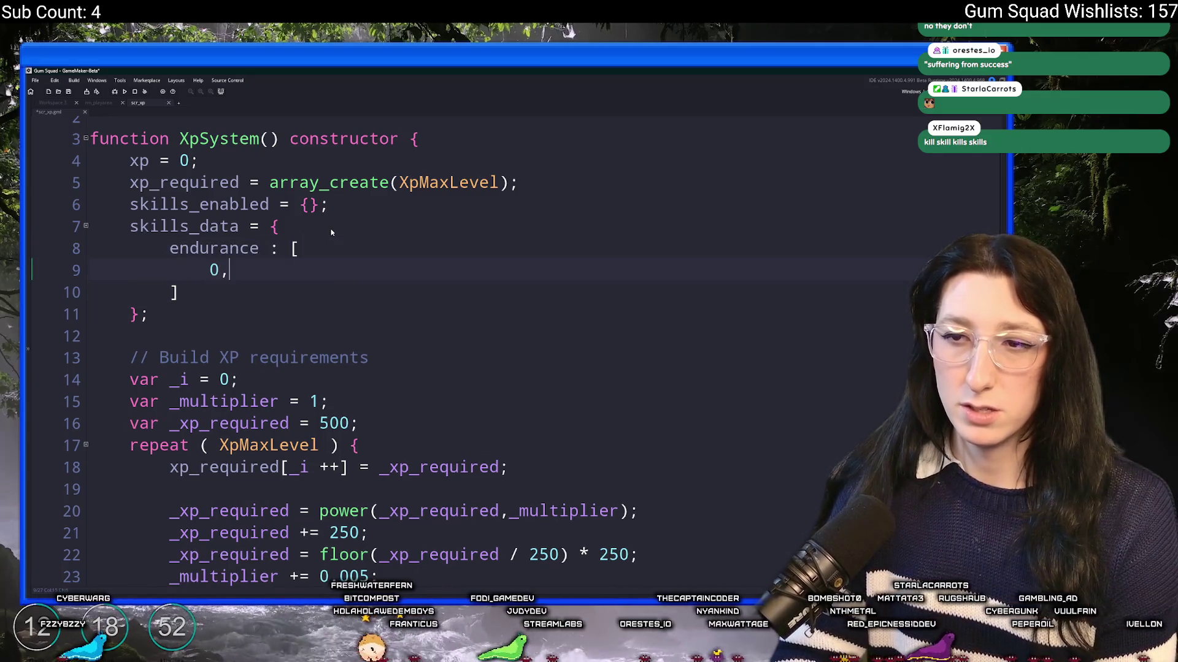
{"action": "type", "text": "0,0,0,0"}
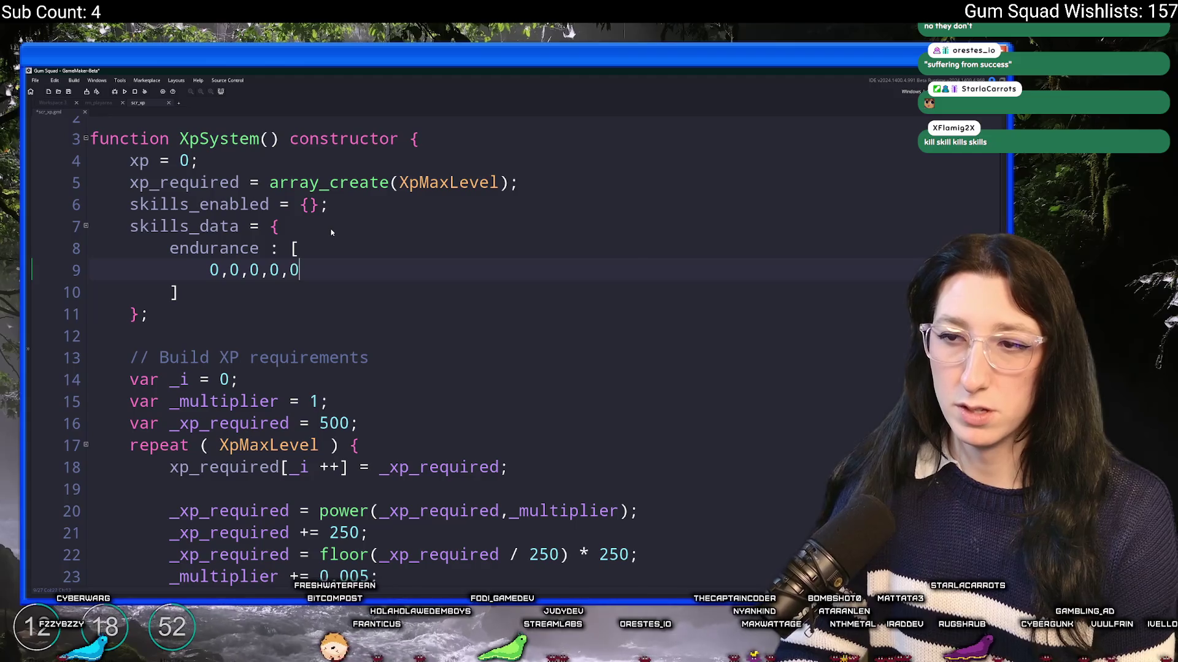
{"action": "key", "text": "BackSpace"}
{"action": "key", "text": "BackSpace"}
{"action": "key", "text": "BackSpace"}
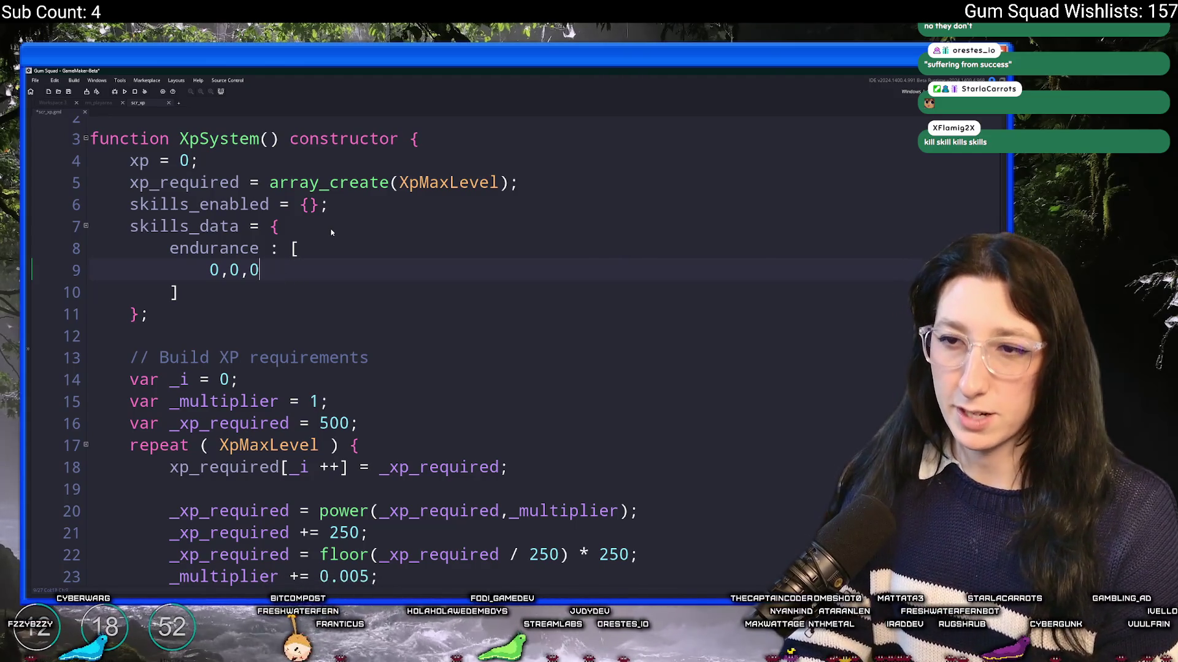
{"action": "key", "text": "BackSpace"}
{"action": "key", "text": "BackSpace"}
{"action": "type", "text": "0"}
{"action": "key", "text": "BackSpace"}
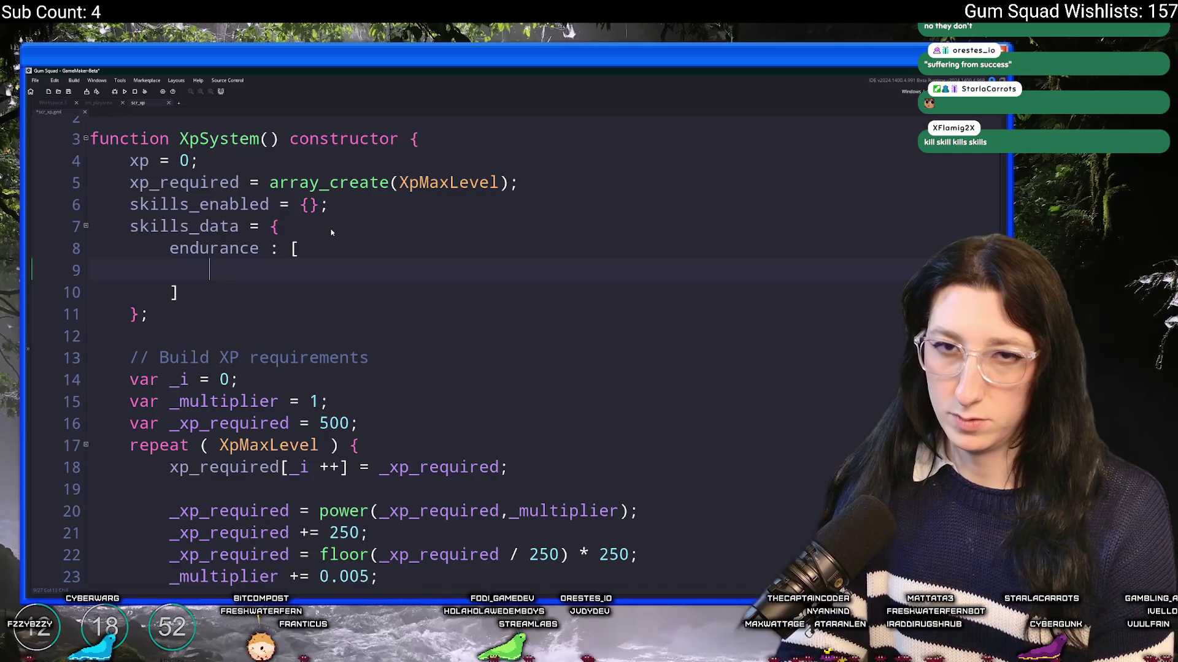
{"action": "type", "text": "0"}
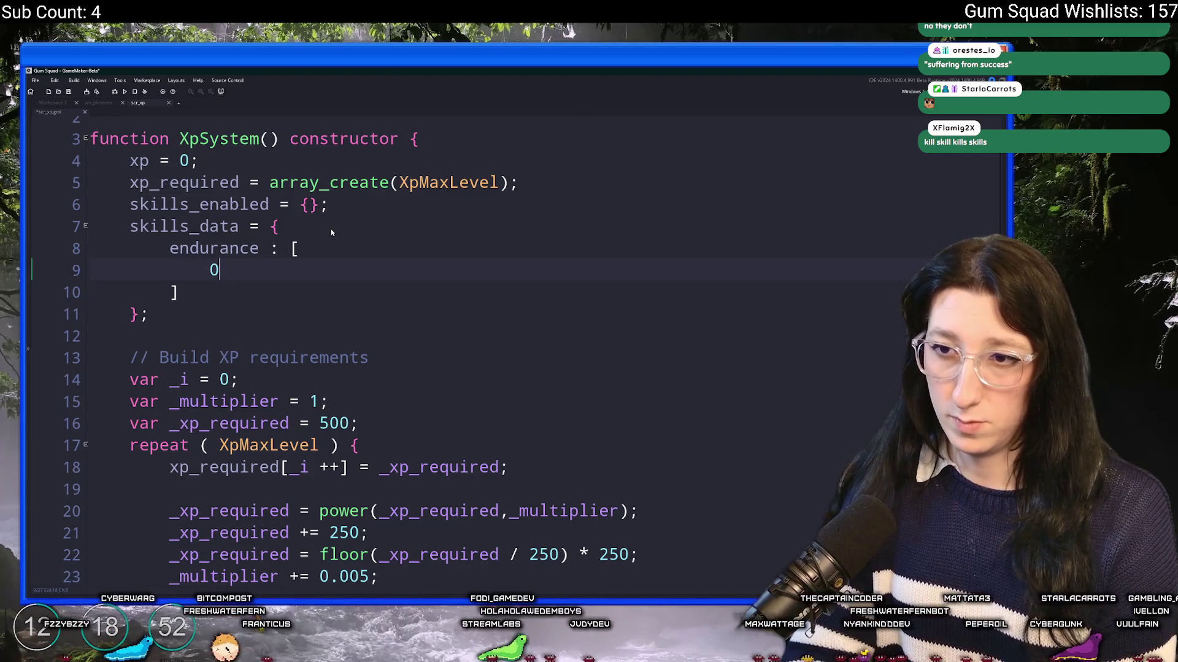
{"action": "type", "text": ",0,0,0,0"}
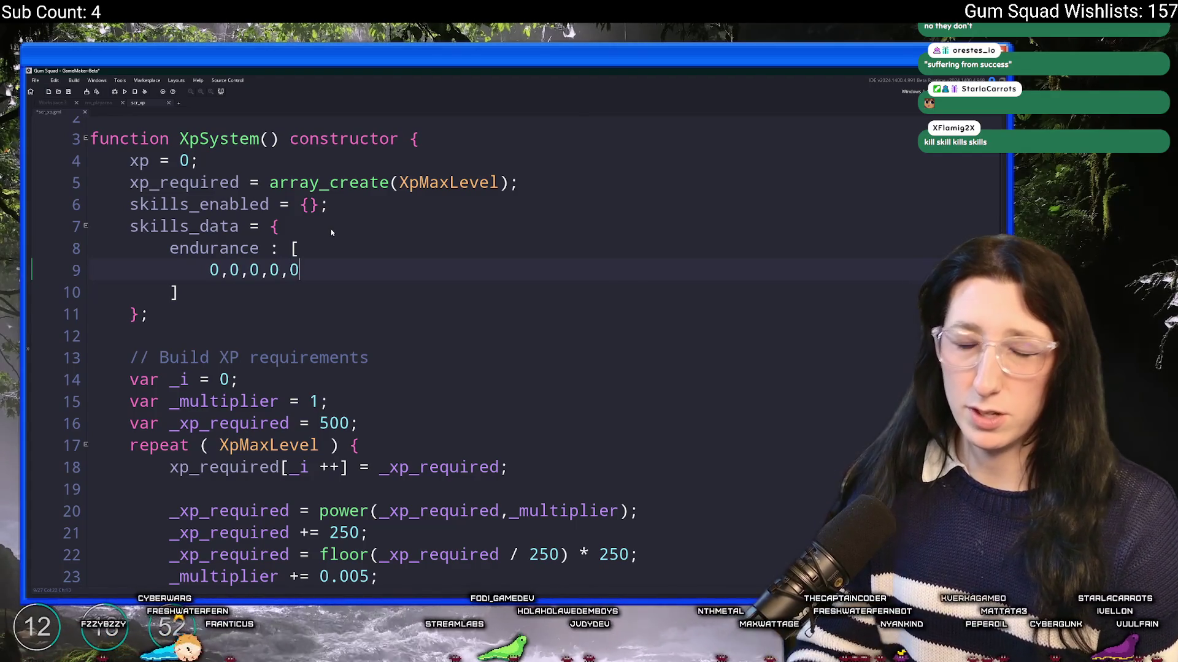
{"action": "scroll", "coordinate": [399, 184], "scroll_direction": "up", "scroll_amount": 1}
Add #macro SkillEndurance "endurance" on a new line below the XpMaxLevel macro
{"action": "left_click", "coordinate": [488, 134]}
{"action": "key", "text": "Return"}
{"action": "key", "text": "Return"}
{"action": "type", "text": "#macrok"}
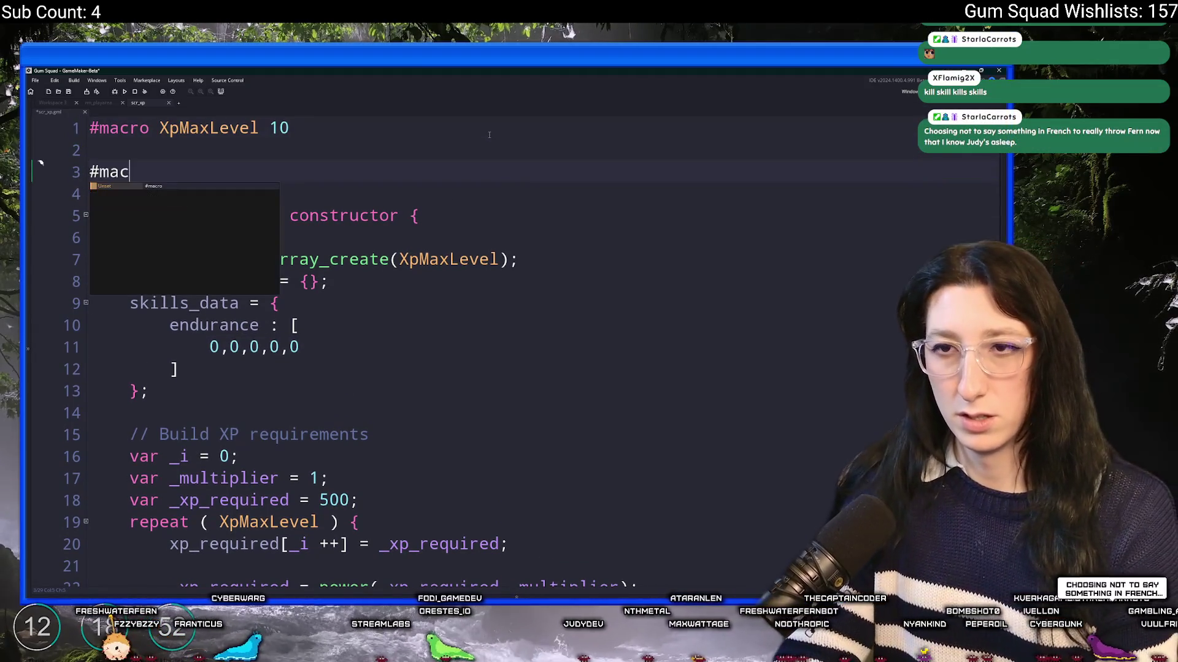
{"action": "key", "text": "BackSpace"}
{"action": "type", "text": "Skillk"}
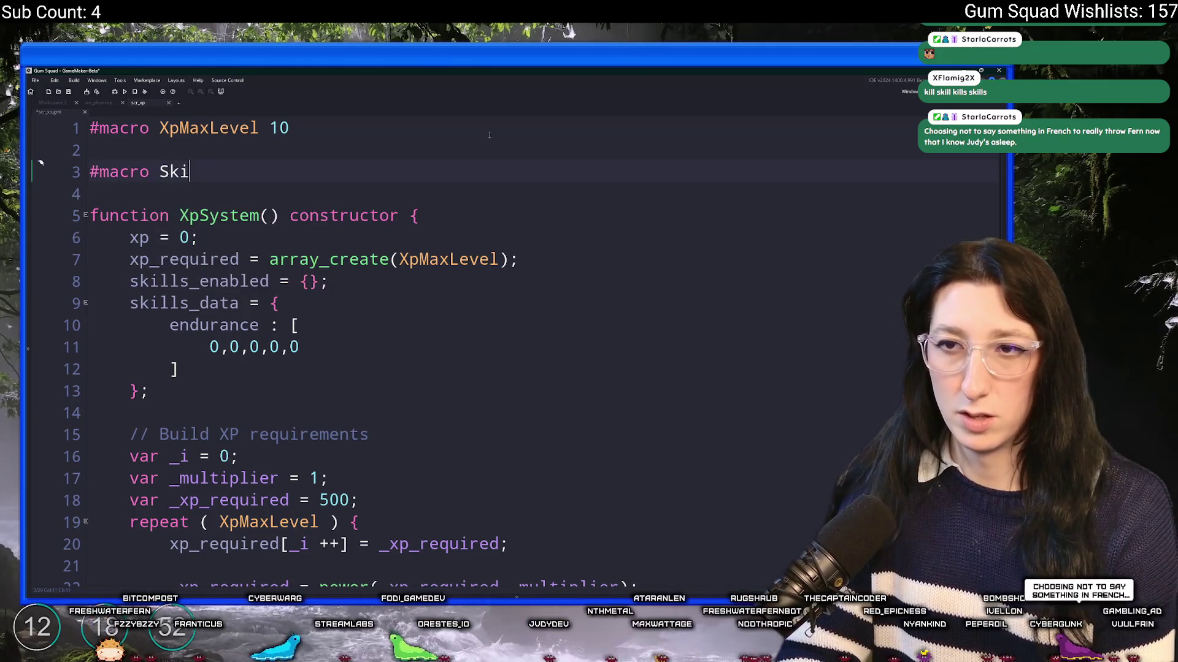
{"action": "key", "text": "BackSpace"}
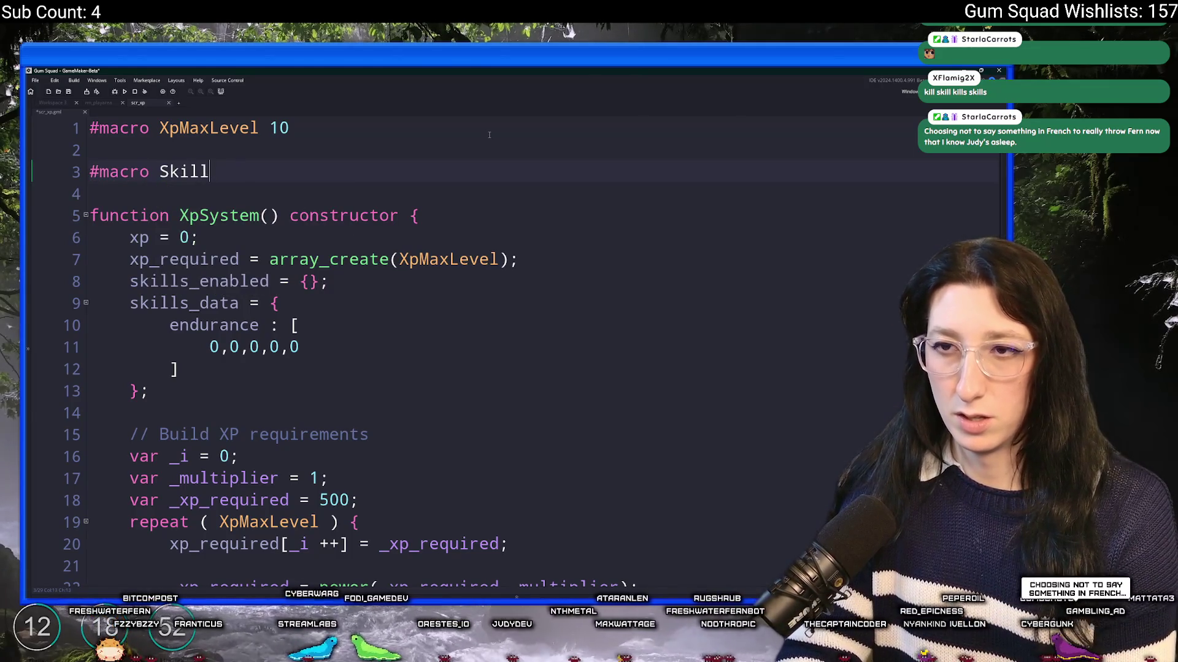
{"action": "type", "text": "Endurance "}
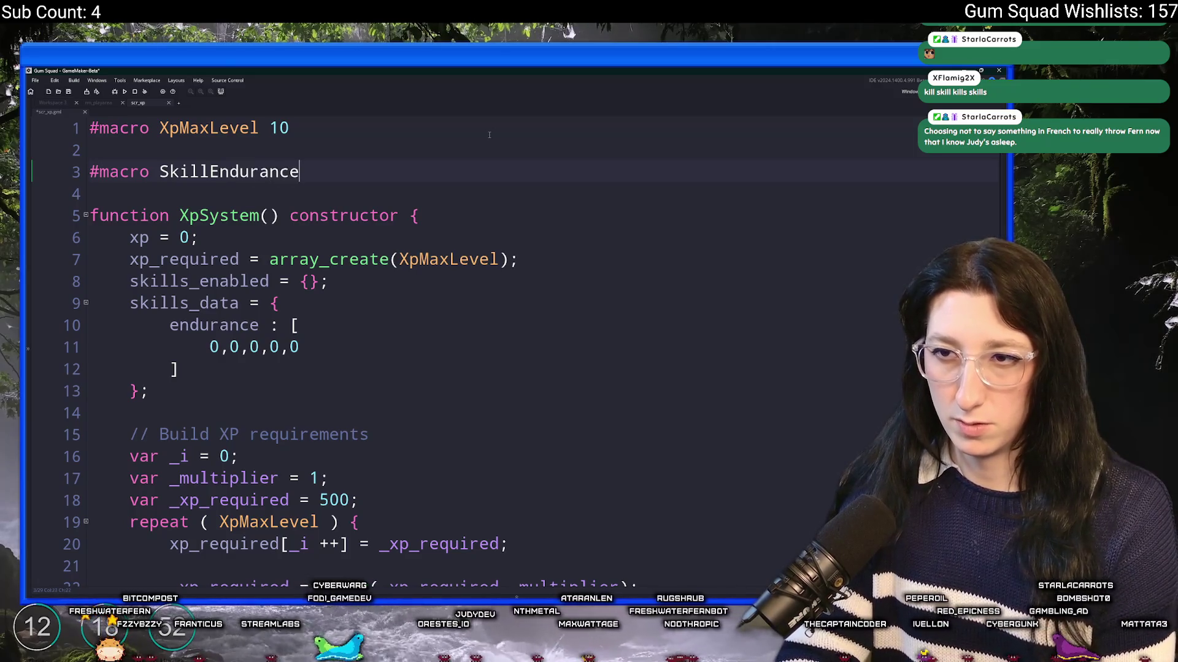
{"action": "type", "text": "\"en"}
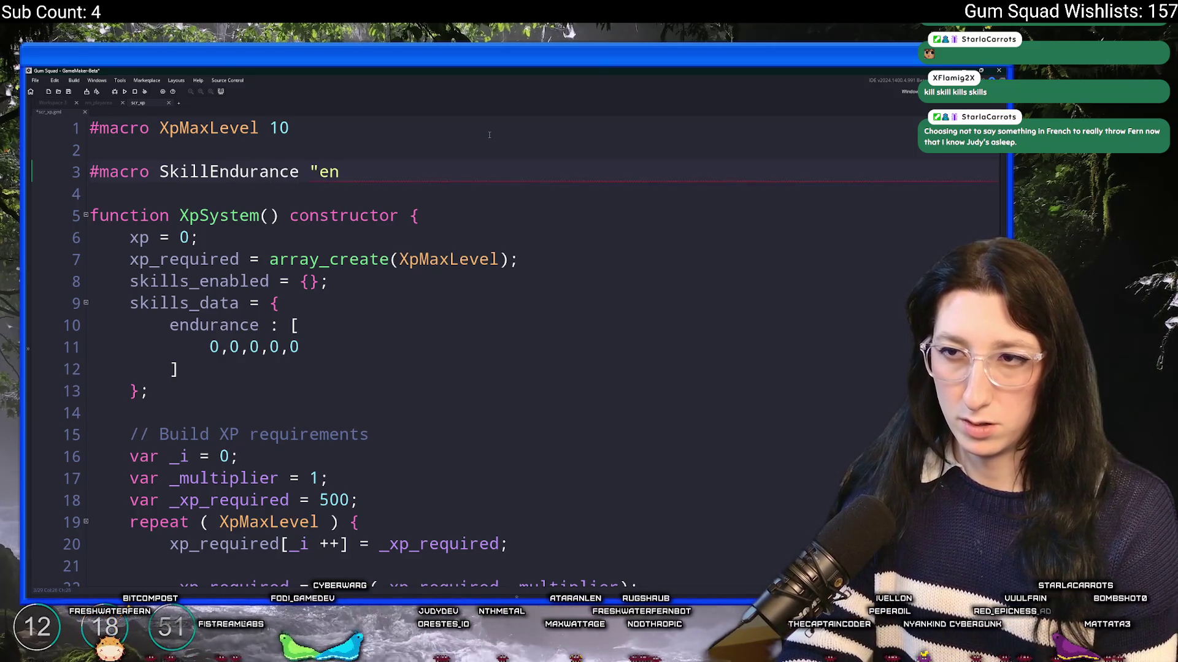
{"action": "type", "text": "durance\""}
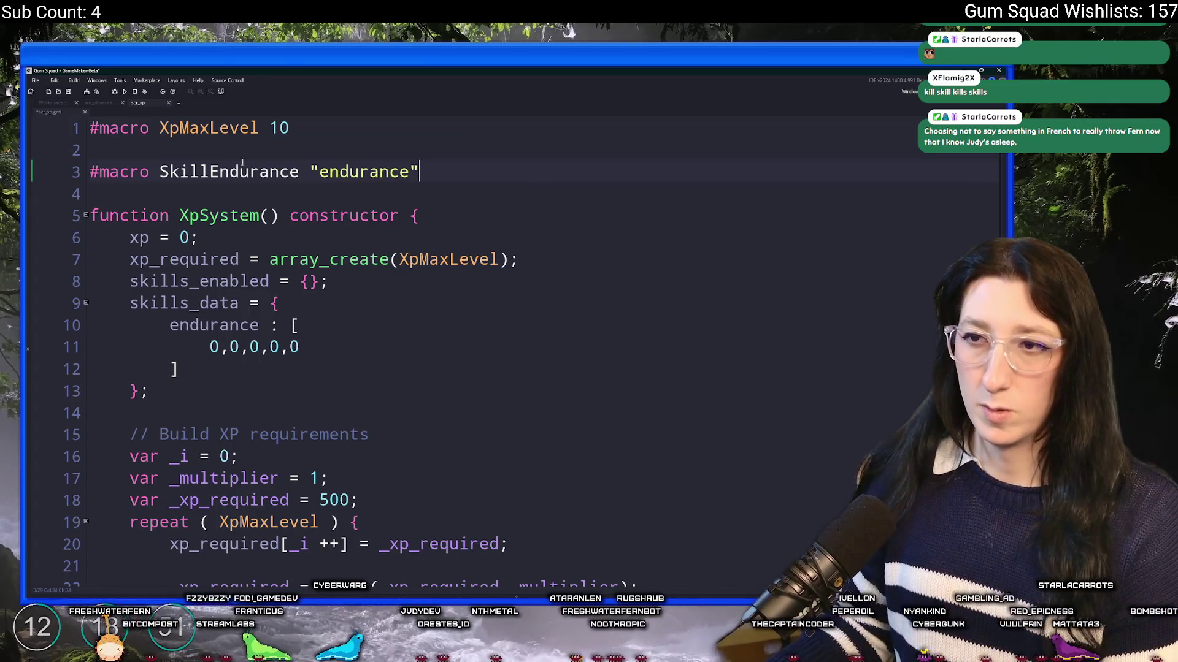
Select the endurance entry inside the skills_data struct
{"action": "double_click", "coordinate": [246, 162]}
{"action": "left_click", "coordinate": [261, 326]}
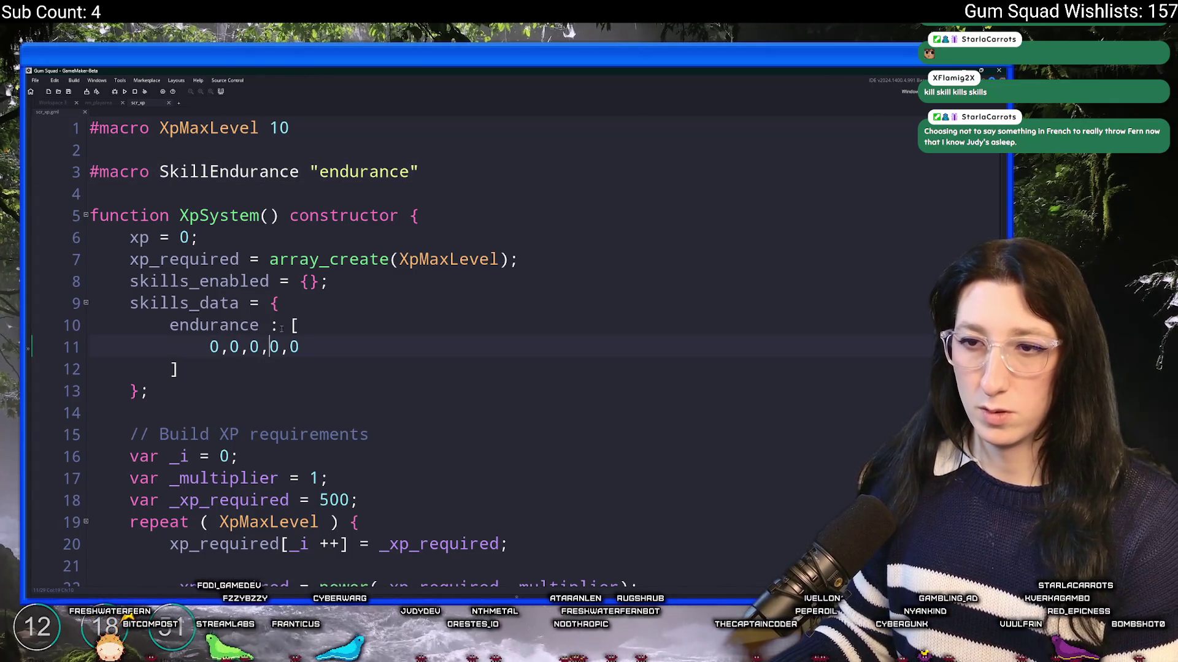
{"action": "mouse_move", "coordinate": [149, 398]}
{"action": "left_mouse_down"}
{"action": "mouse_move", "coordinate": [270, 324]}
{"action": "mouse_move", "coordinate": [285, 300]}
{"action": "left_mouse_up"}
Reduce skills_data to {}; and add skills_data[$ SkillEndurance] = [ ]; below it
{"action": "type", "text": "}{"}
{"action": "key", "text": "BackSpace"}
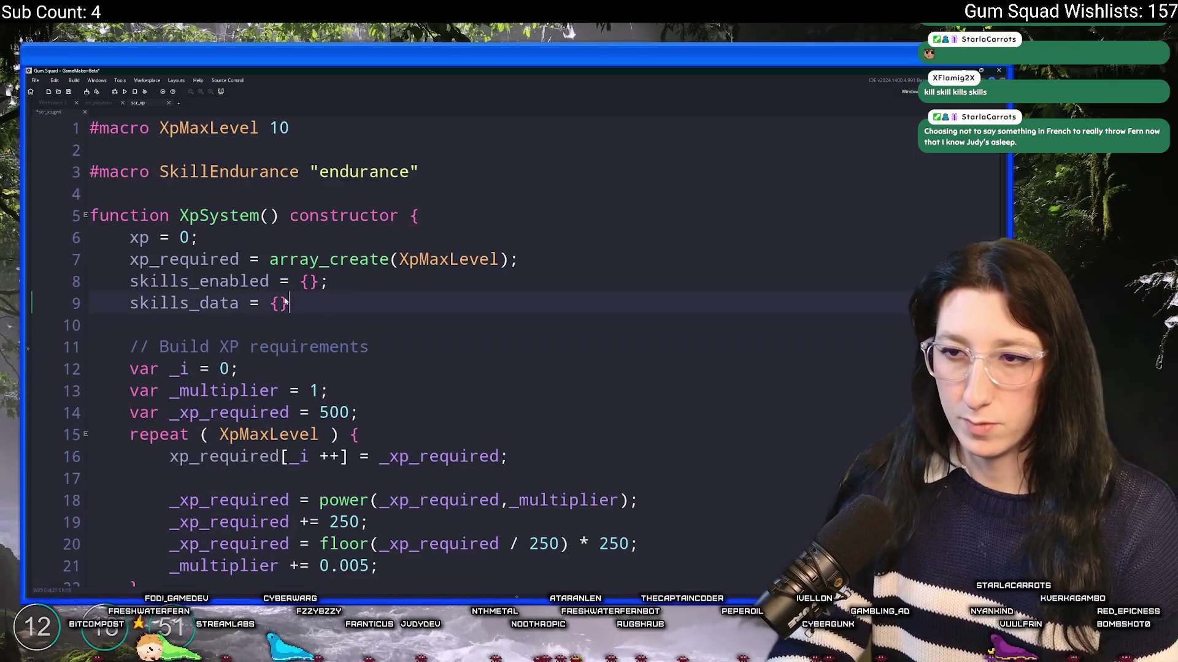
{"action": "type", "text": ";"}
{"action": "key", "text": "Return"}
{"action": "key", "text": "Return"}
{"action": "type", "text": "skills_data[$ SkillEndurance]["}
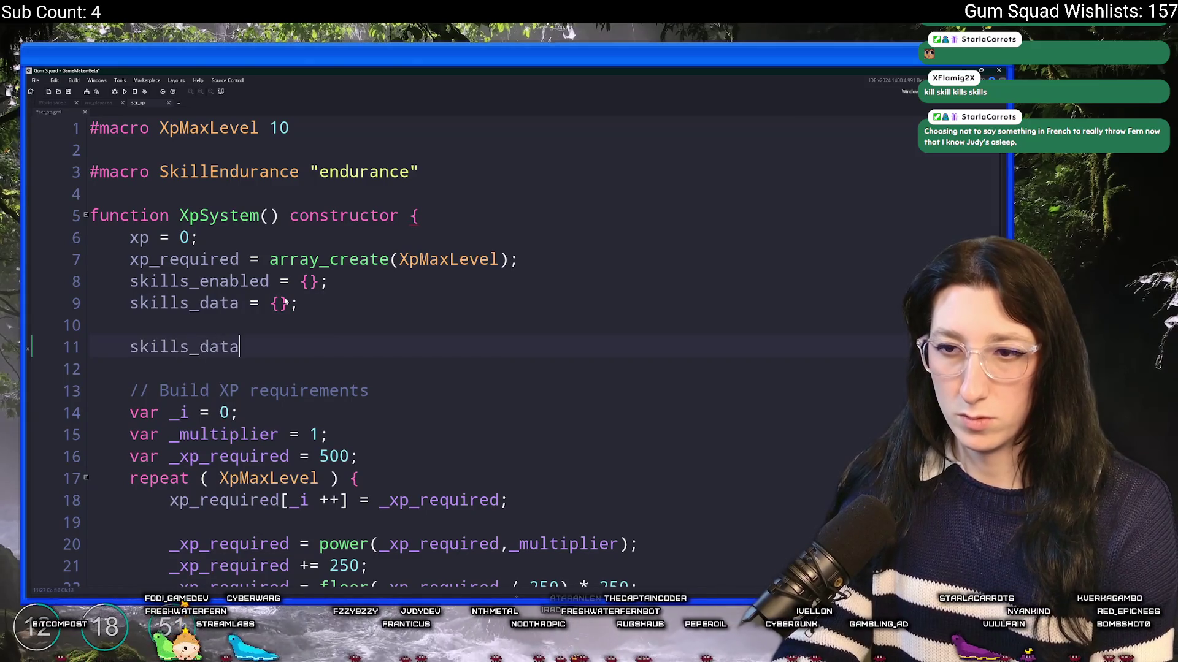
{"action": "key", "text": "BackSpace"}
{"action": "type", "text": "="}
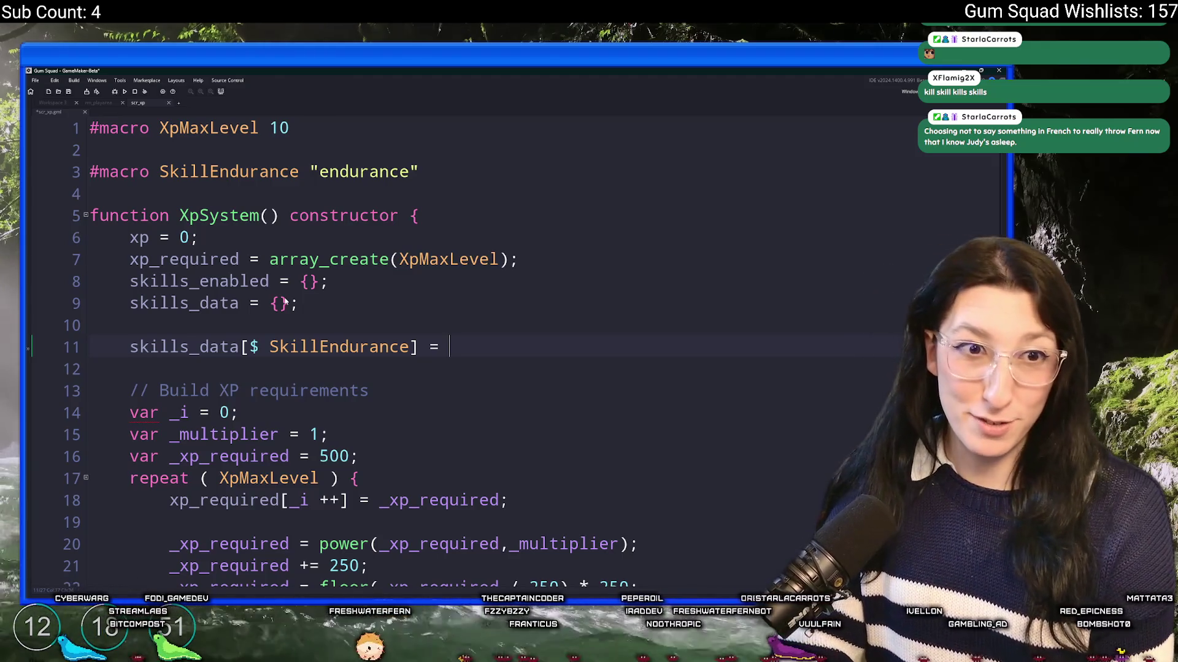
{"action": "type", "text": "["}
{"action": "key", "text": "Return"}
{"action": "type", "text": "]'"}
{"action": "key", "text": "BackSpace"}
{"action": "type", "text": ";"}
Fill the SkillEndurance array with four zeros, one '0,' per line
{"action": "left_click", "coordinate": [524, 346]}
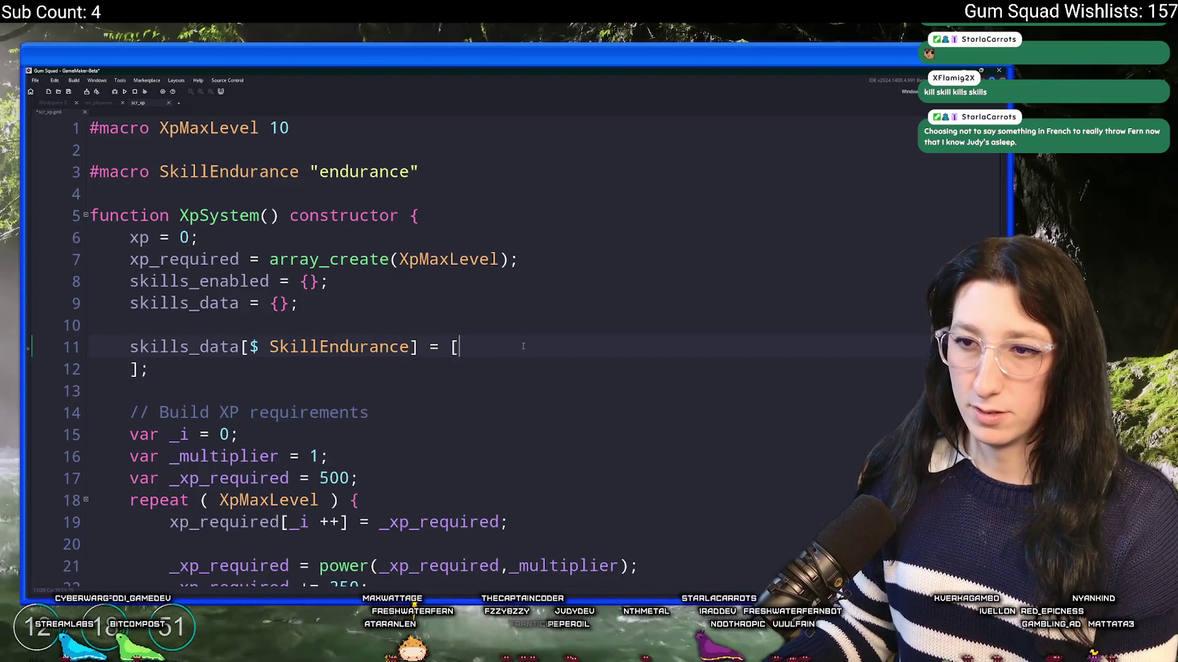
{"action": "key", "text": "Return"}
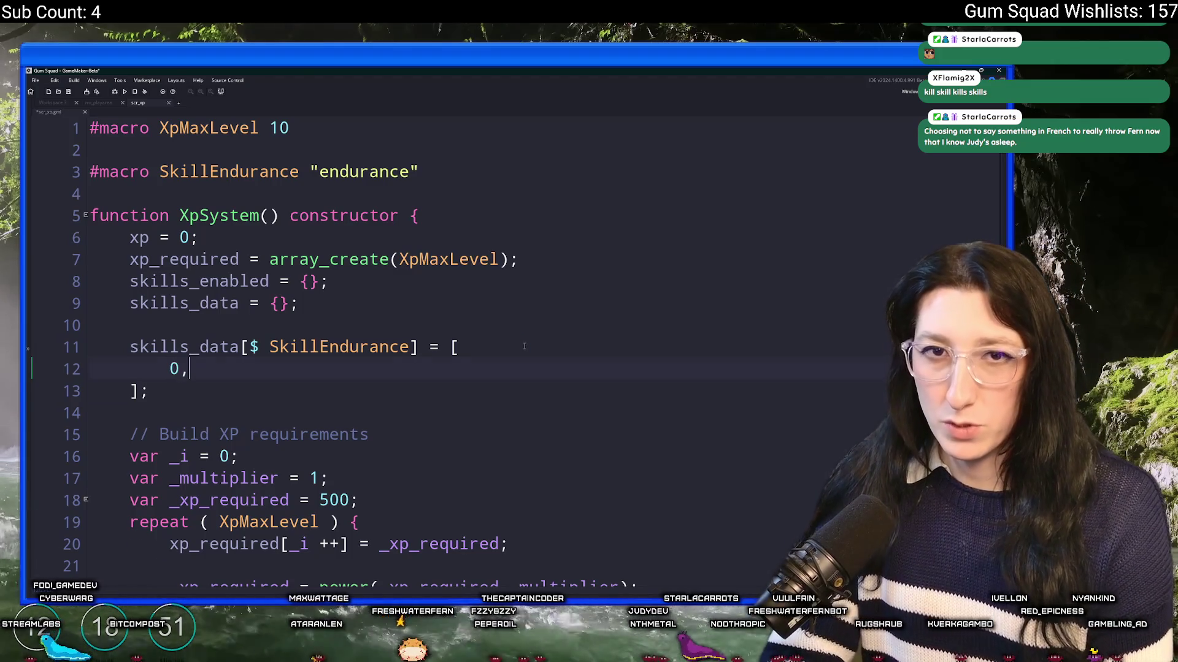
{"action": "key", "text": "Return"}
{"action": "type", "text": "0,"}
{"action": "key", "text": "Return"}
{"action": "type", "text": "0,"}
{"action": "key", "text": "Return"}
{"action": "type", "text": "0,"}
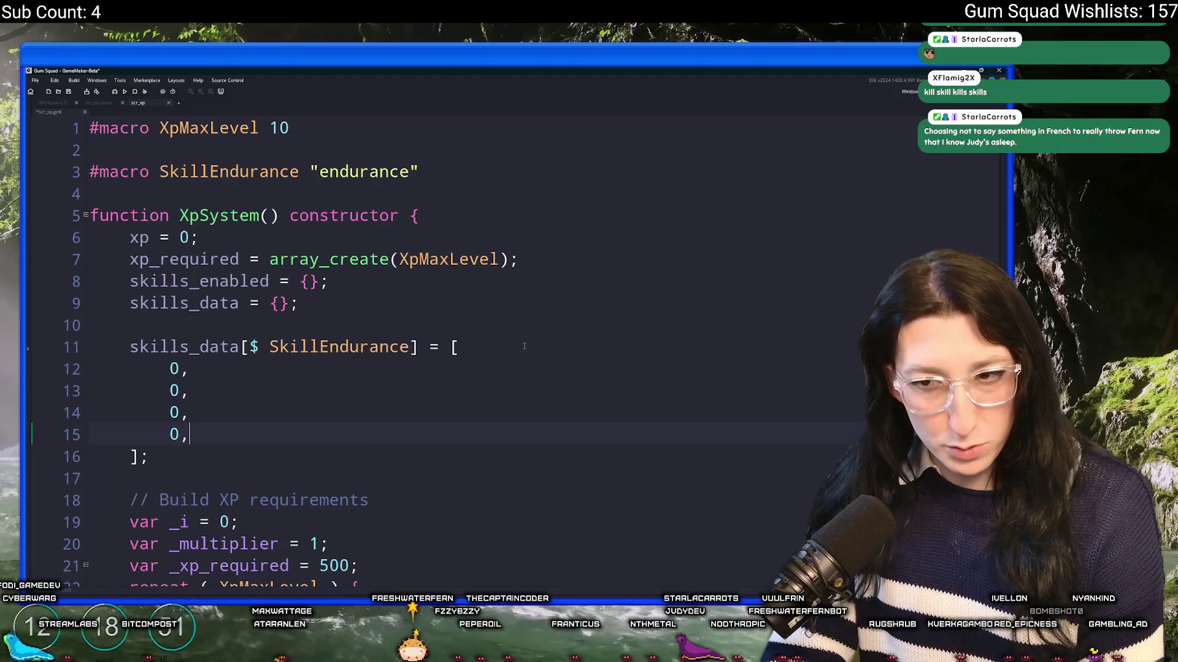
{"action": "key", "text": "Return"}
{"action": "left_click", "coordinate": [438, 174]}
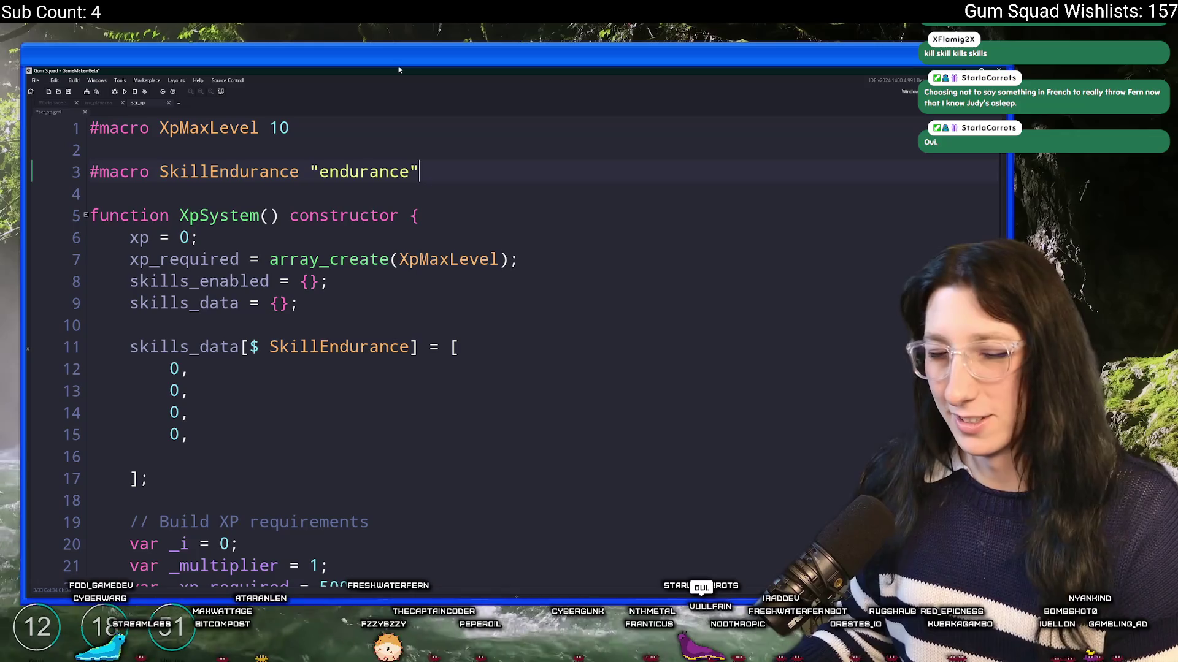
Duplicate the SkillEndurance macro line, trying and then undoing a SkillTreeEndurance rename
{"action": "key", "text": "ctrl+d"}
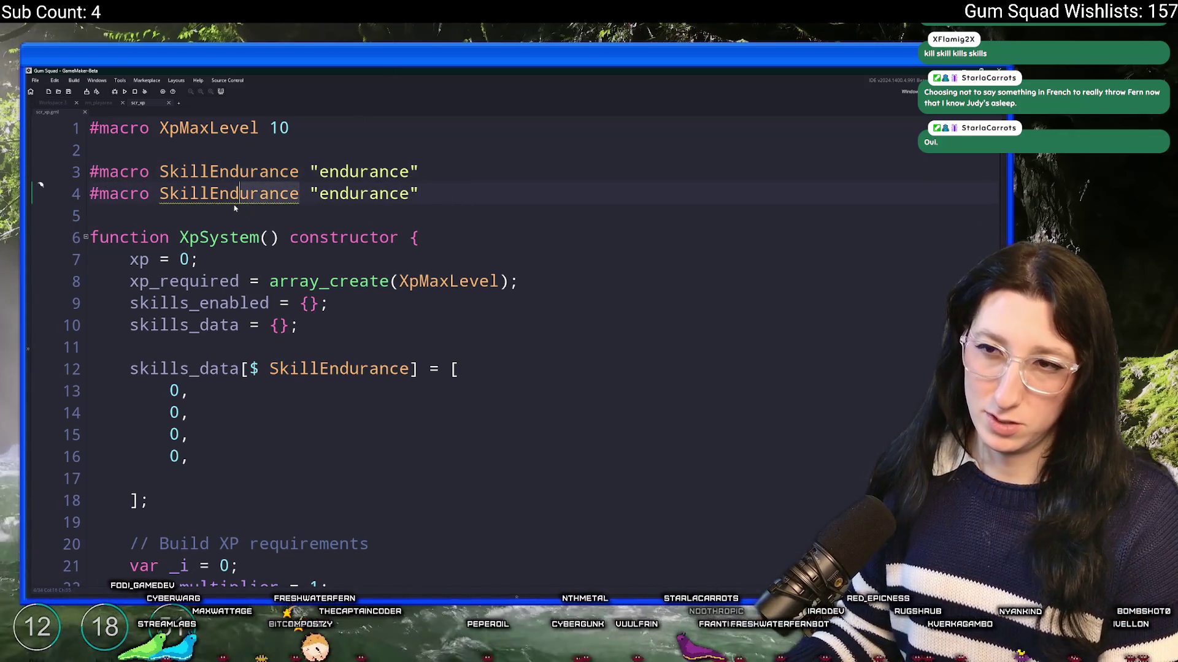
{"action": "left_click", "coordinate": [213, 195]}
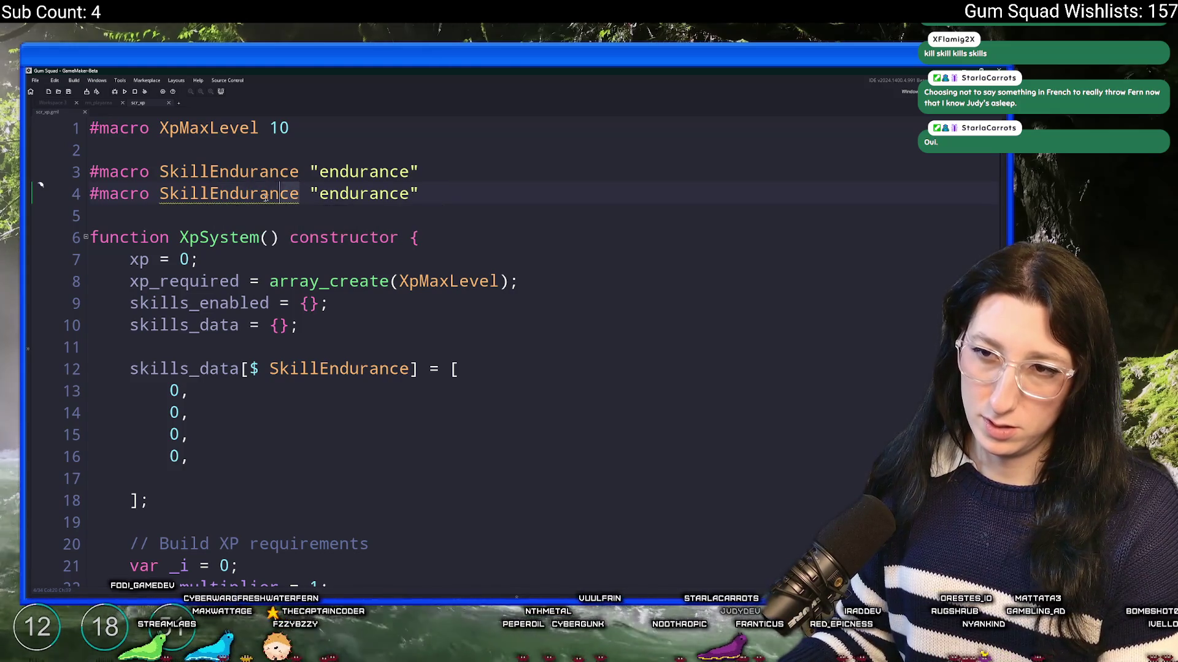
{"action": "key", "text": "Up"}
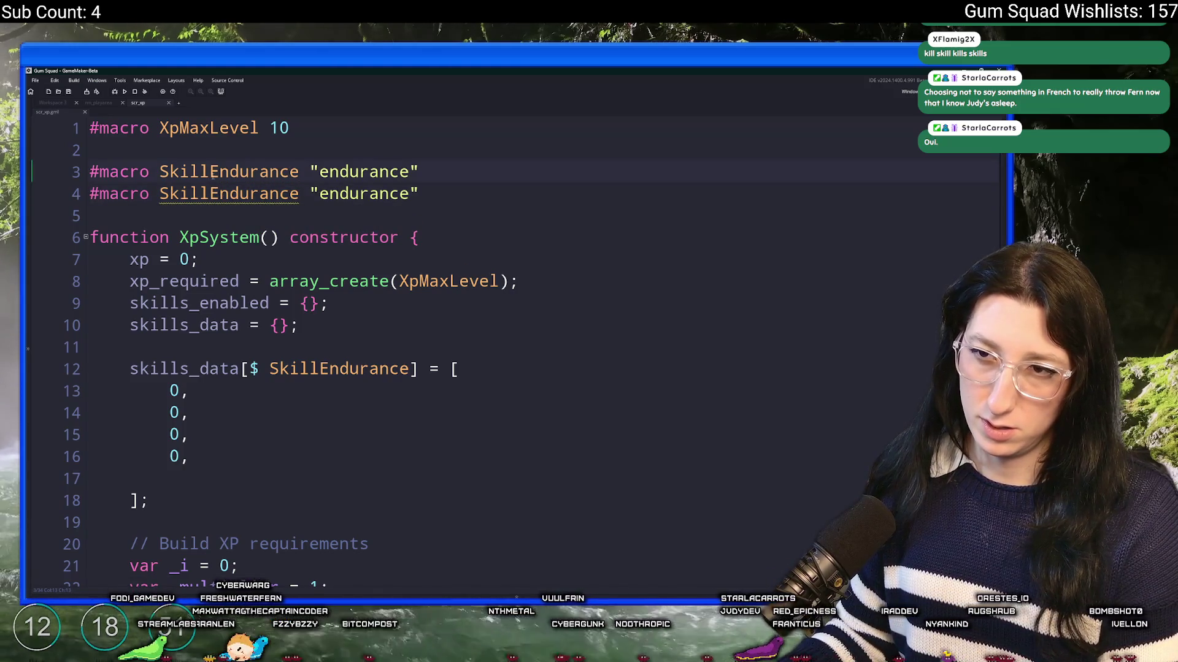
{"action": "type", "text": "Tree"}
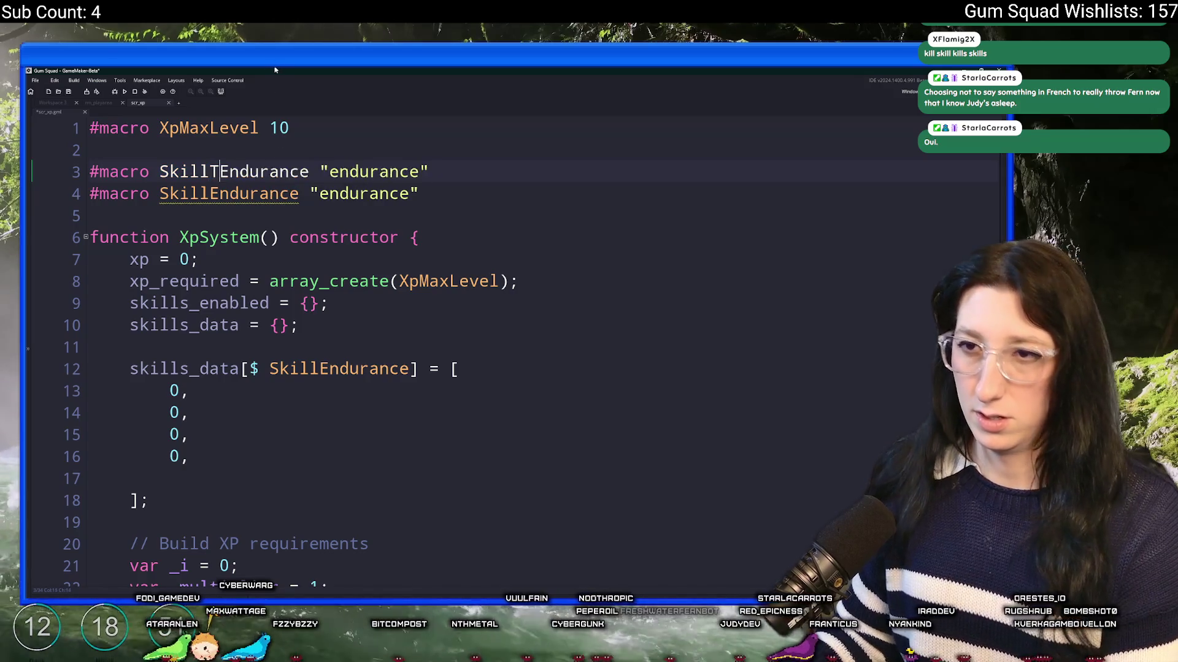
{"action": "double_click", "coordinate": [251, 176]}
{"action": "key", "text": "ctrl+c"}
{"action": "double_click", "coordinate": [337, 368]}
{"action": "key", "text": "ctrl+v"}
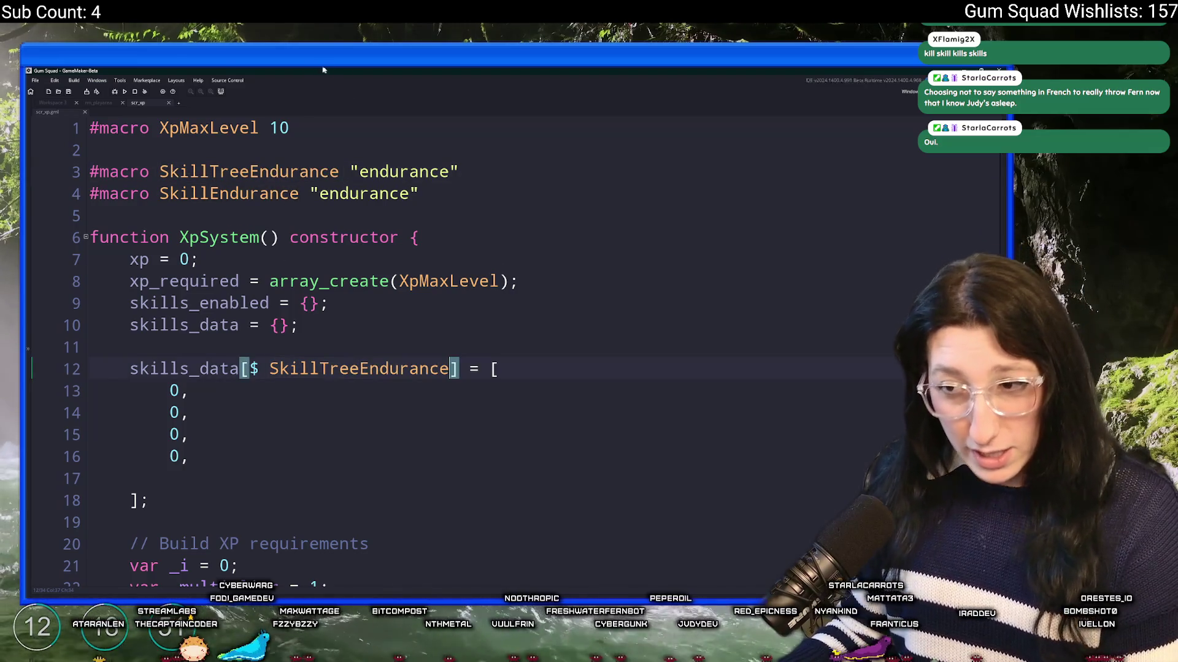
{"action": "key", "text": "ctrl+z"}
{"action": "key", "text": "ctrl+z"}
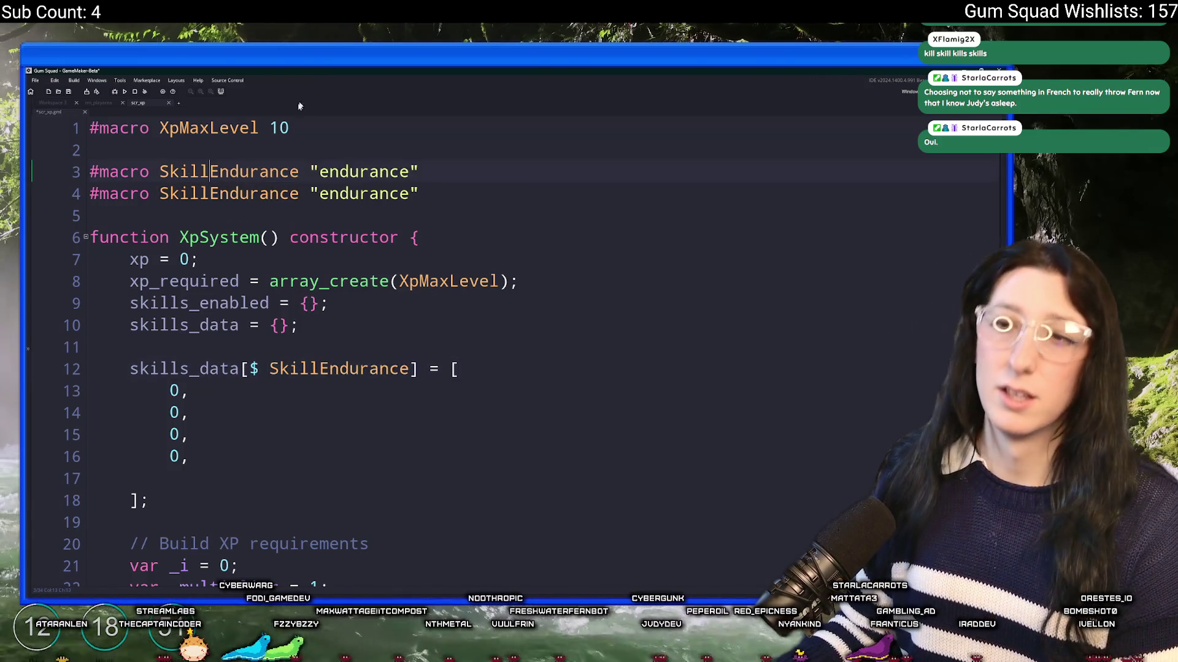
Rename the duplicated macro on line 4 to PerkHealthRegen1
{"action": "left_click", "coordinate": [160, 194]}
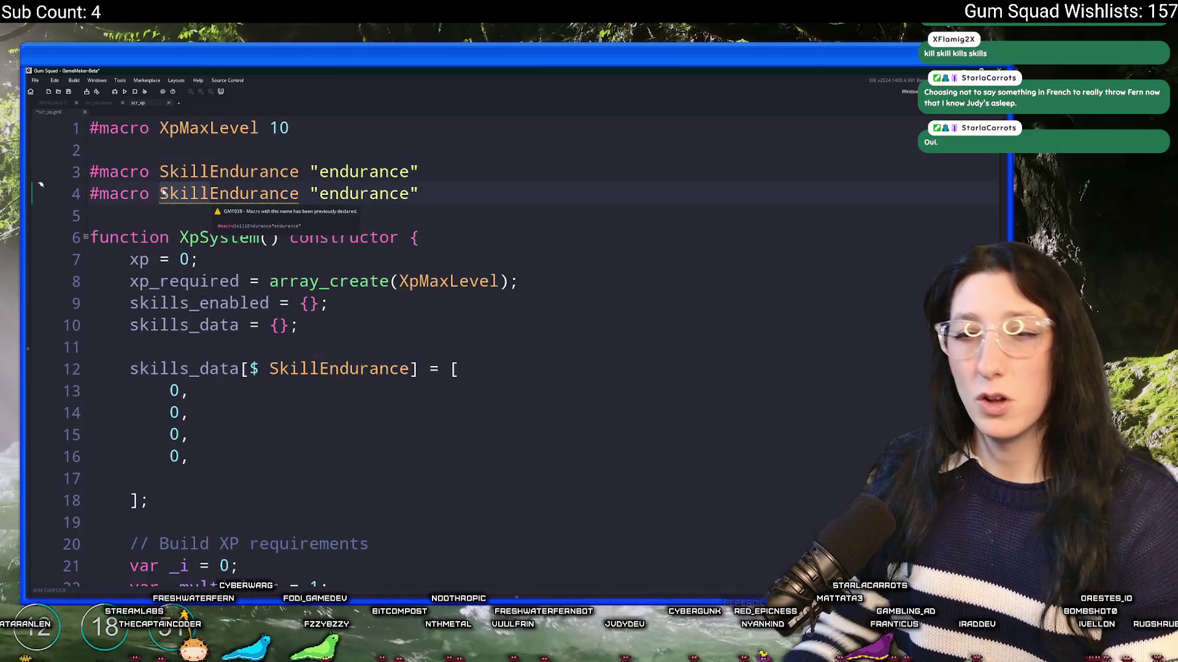
{"action": "key", "text": "Delete"}
{"action": "key", "text": "Delete"}
{"action": "key", "text": "Delete"}
{"action": "type", "text": "Perk"}
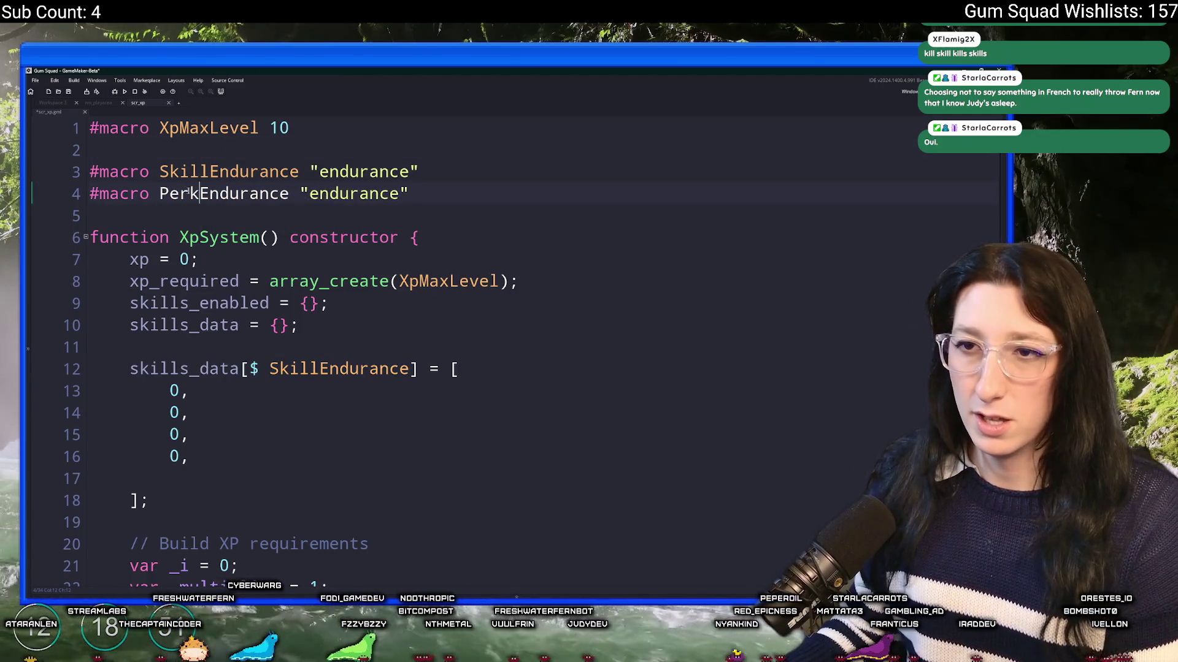
{"action": "left_click_drag", "start_coordinate": [199, 193], "coordinate": [288, 193]}
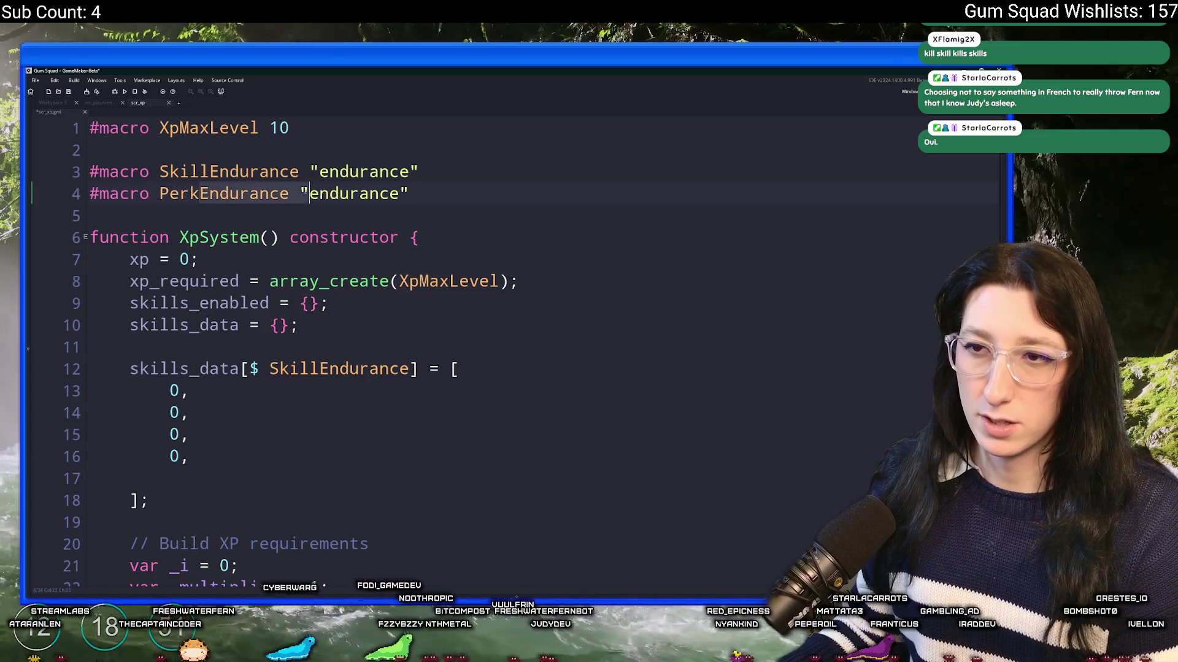
{"action": "type", "text": "Healthu"}
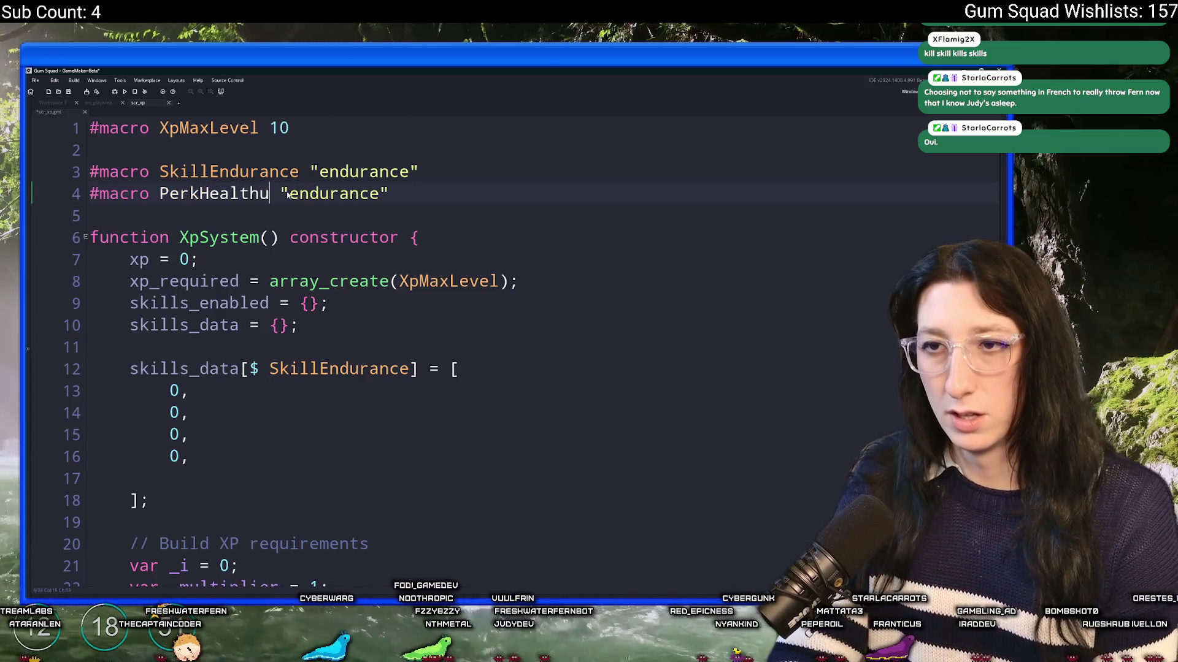
{"action": "type", "text": "Regen"}
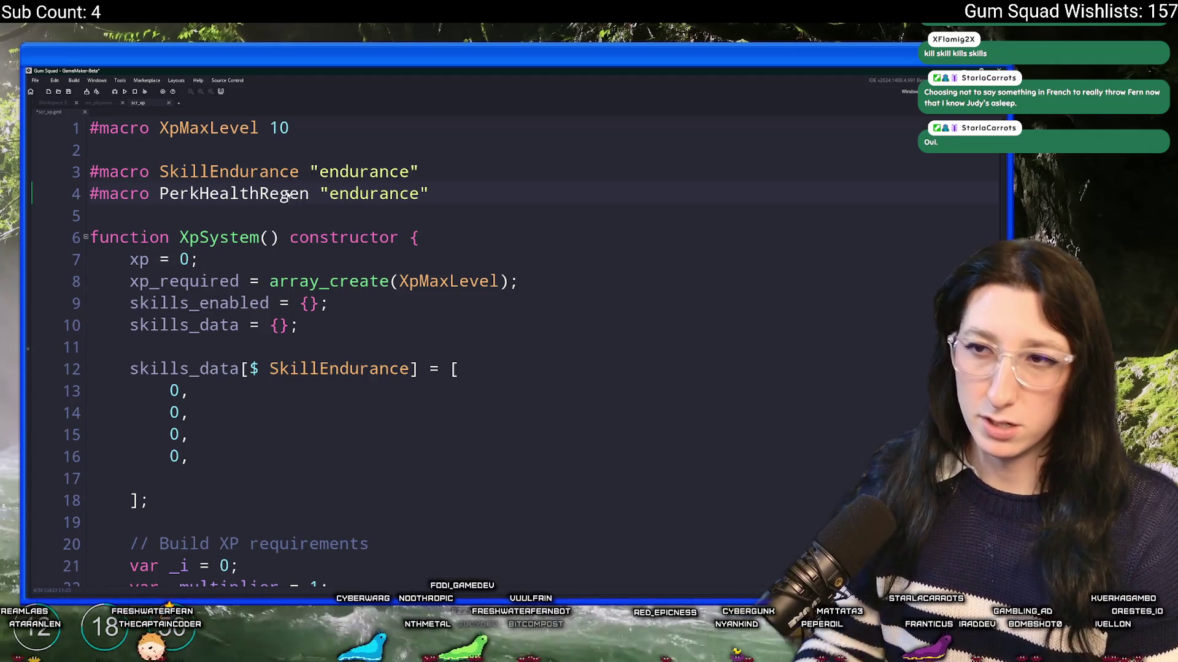
{"action": "type", "text": "1"}
Set the PerkHealthRegen1 macro's string value to "healthregen1"
{"action": "left_click", "coordinate": [380, 194]}
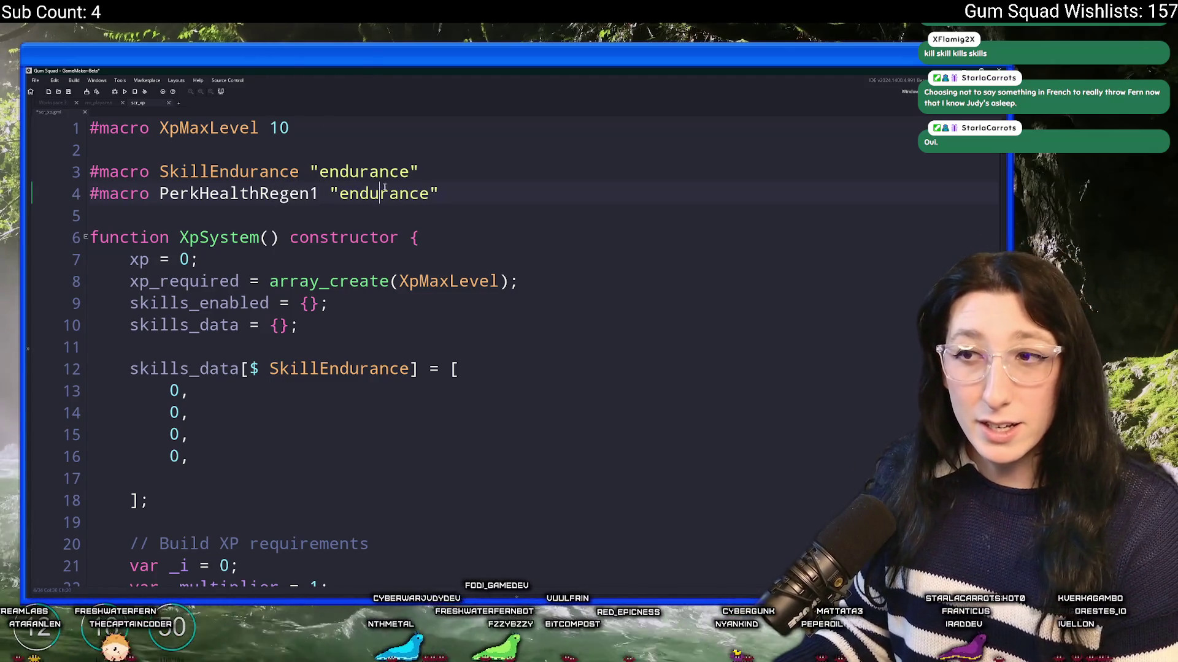
{"action": "left_click_drag", "start_coordinate": [439, 193], "coordinate": [331, 193]}
{"action": "type", "text": "perk_health"}
{"action": "key", "text": "BackSpace"}
{"action": "key", "text": "BackSpace"}
{"action": "key", "text": "BackSpace"}
{"action": "type", "text": "hea"}
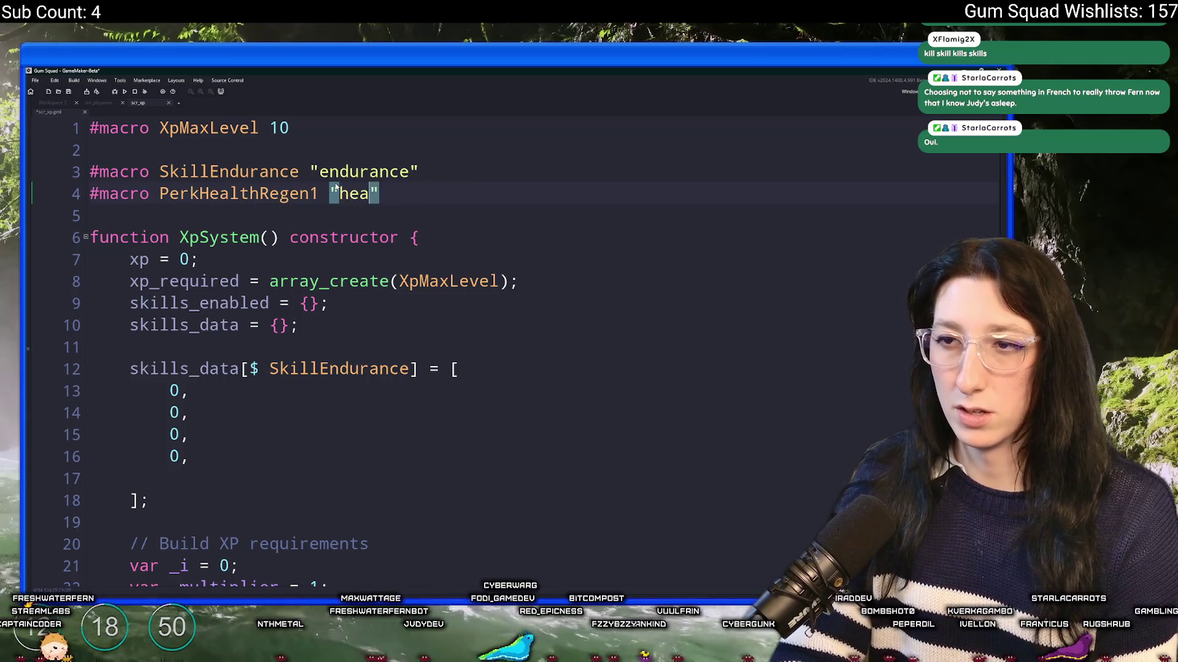
{"action": "type", "text": "lthregen1"}
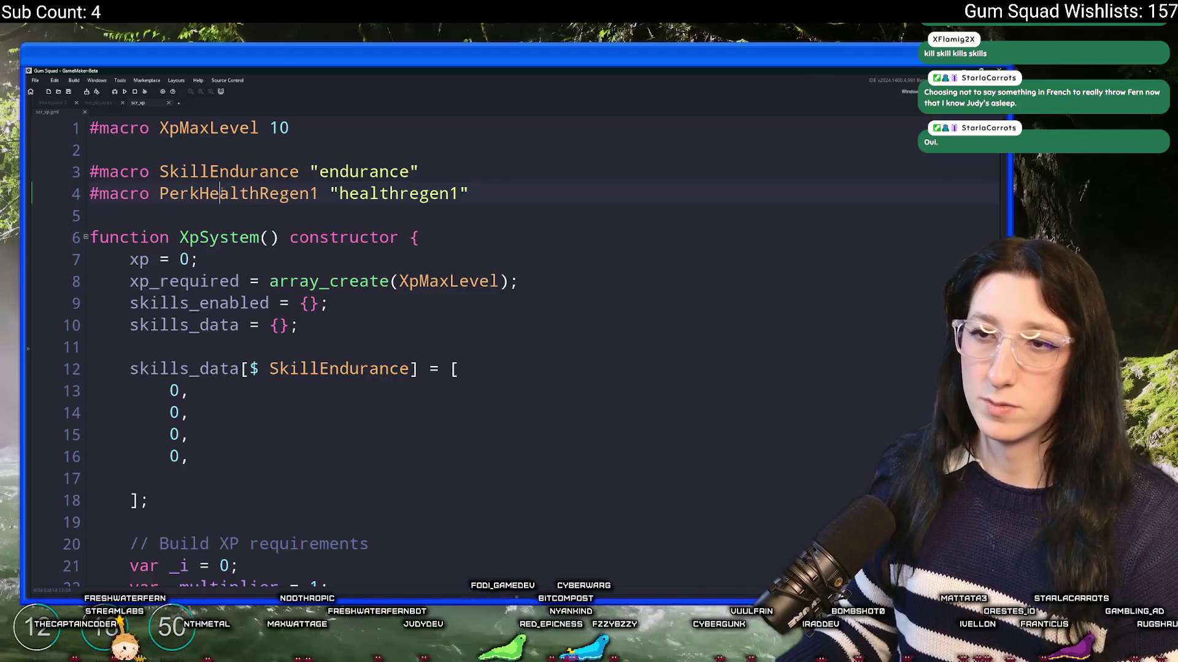
{"action": "left_click", "coordinate": [200, 460]}
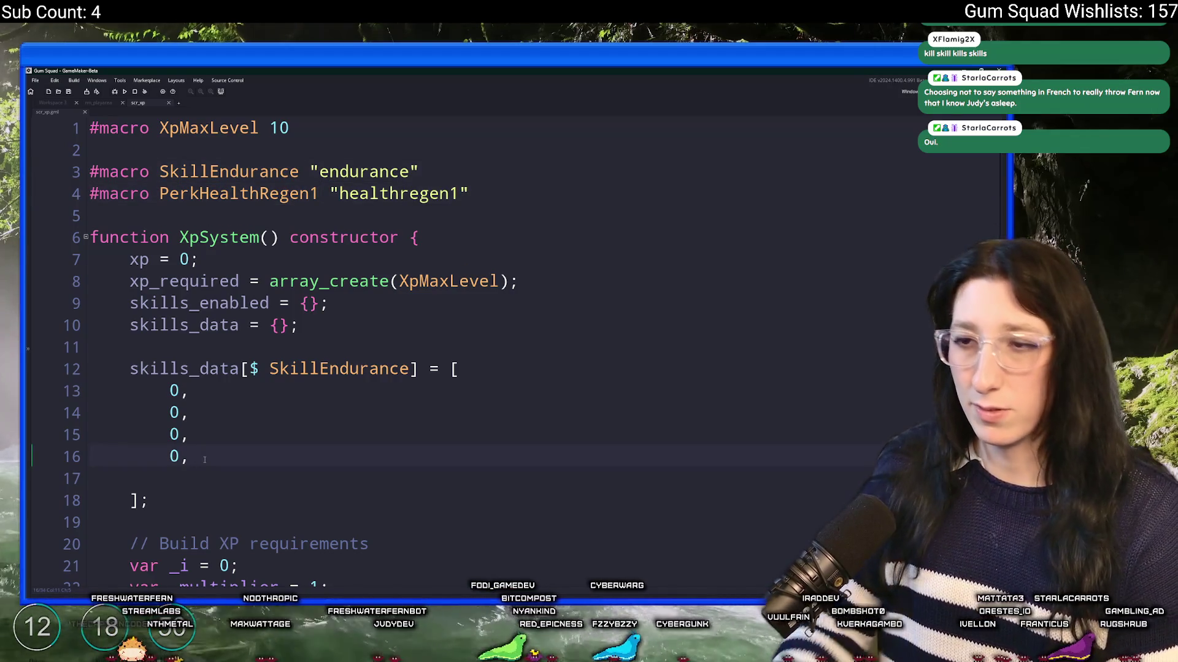
Add PerkHealthRegen1 as a new entry after the four 0 values in the SkillEndurance array
{"action": "key", "text": "Return"}
{"action": "type", "text": "PerkHealthRegen1"}
{"action": "scroll", "coordinate": [220, 430], "scroll_direction": "down", "scroll_amount": 1}
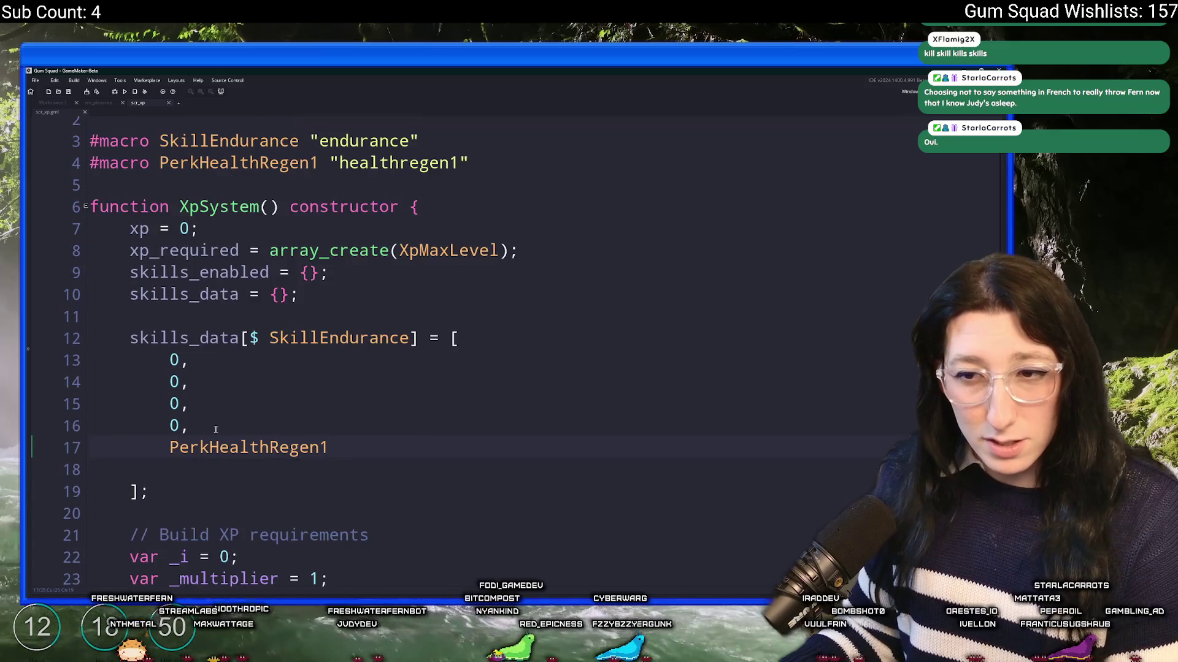
{"action": "left_click_drag", "start_coordinate": [181, 428], "coordinate": [182, 362]}
{"action": "type", "text": "undefi"}
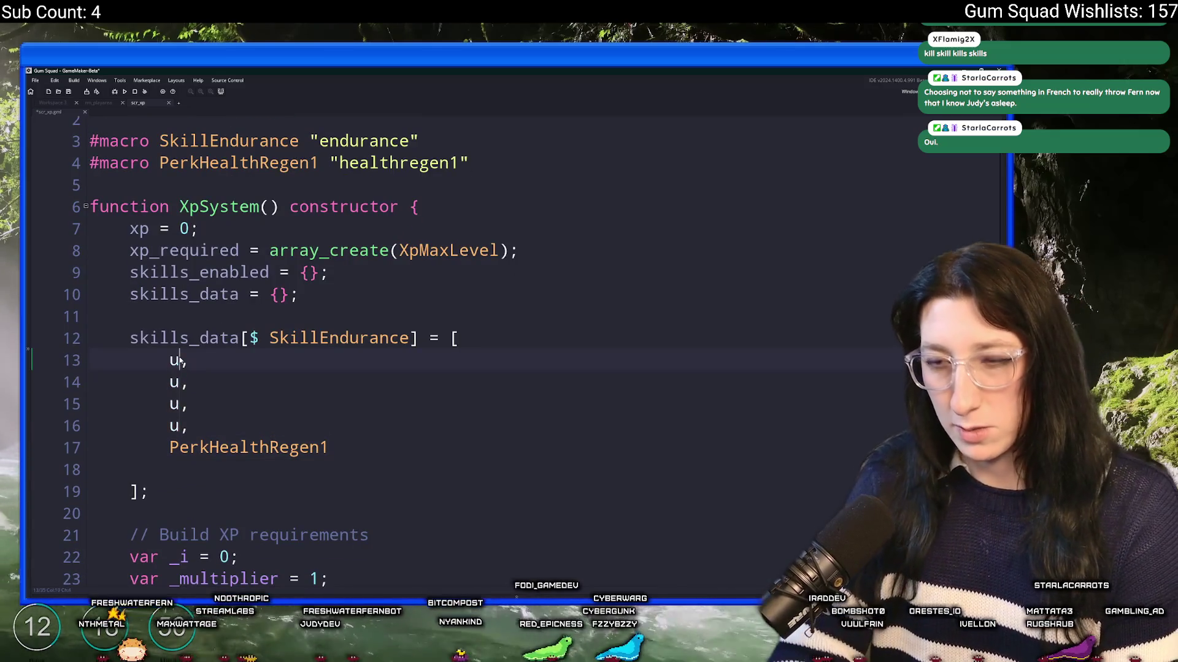
{"action": "type", "text": "ned"}
{"action": "key", "text": "BackSpace"}
{"action": "key", "text": "BackSpace"}
{"action": "key", "text": "BackSpace"}
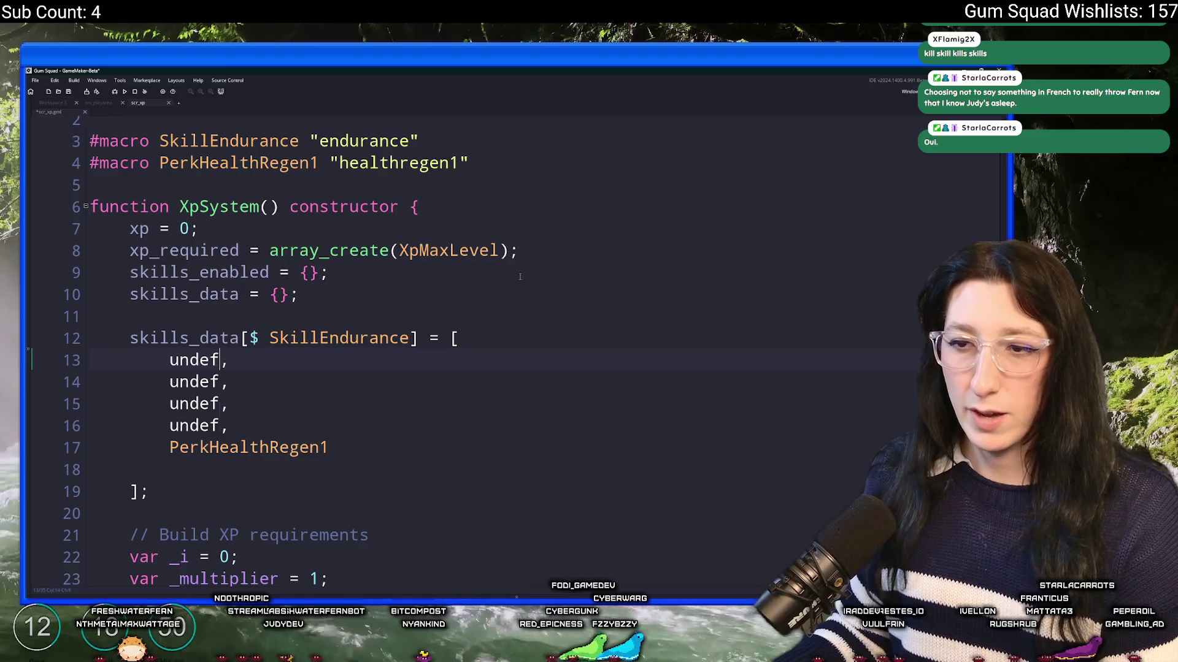
{"action": "key", "text": "BackSpace"}
{"action": "key", "text": "BackSpace"}
{"action": "type", "text": "0"}
Append ,undefined to the array_create call on line 8 and select the whole array literal
{"action": "mouse_move", "coordinate": [371, 253]}
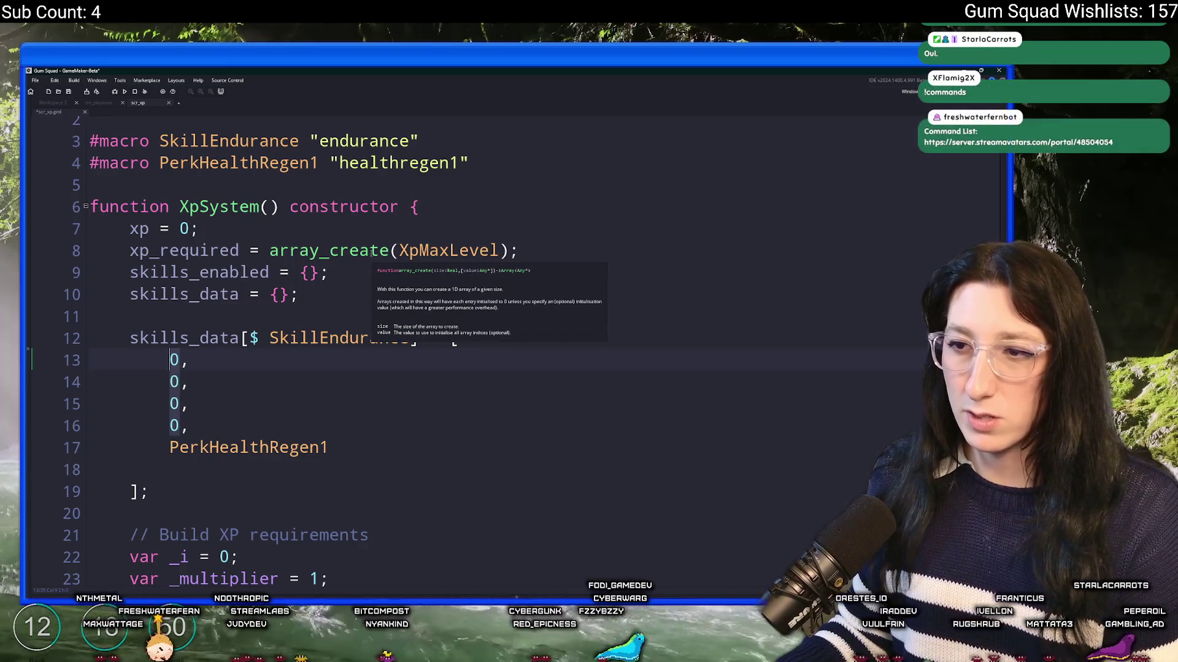
{"action": "left_click", "coordinate": [498, 248]}
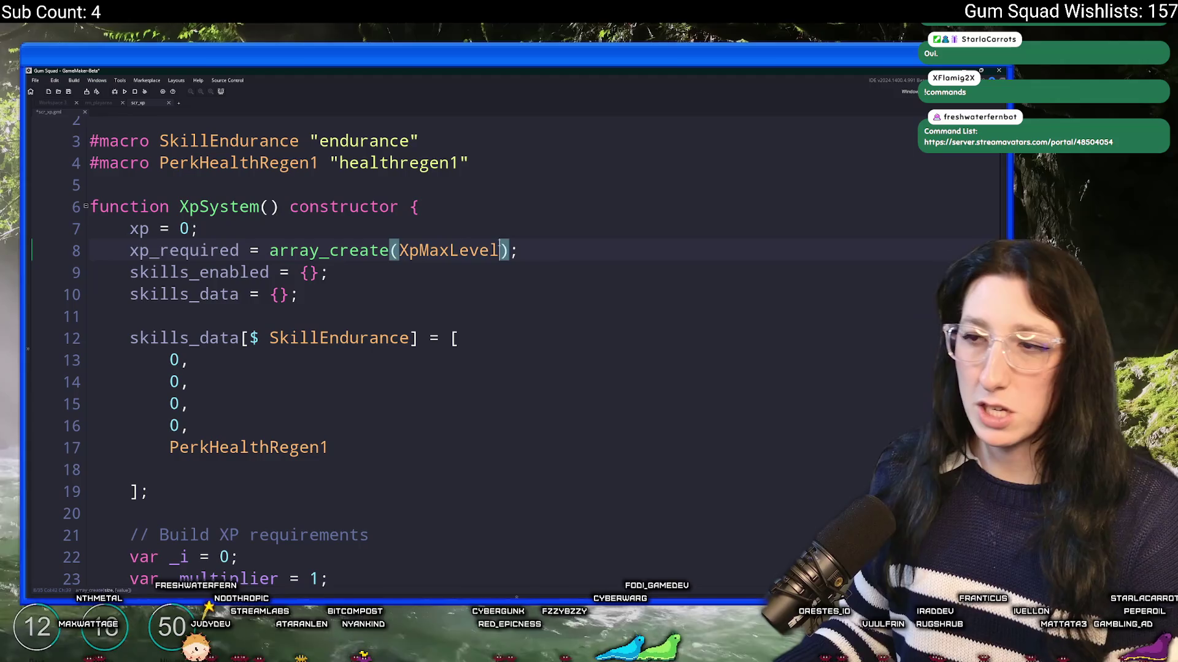
{"action": "type", "text": ",undefined"}
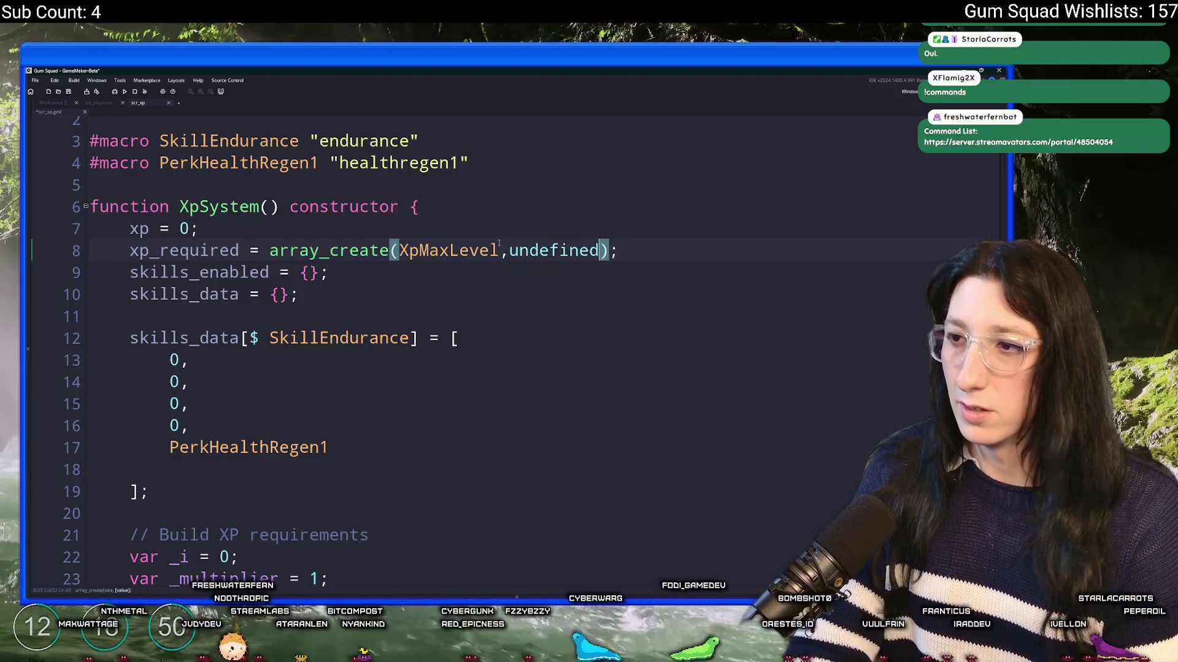
{"action": "left_click", "coordinate": [217, 429]}
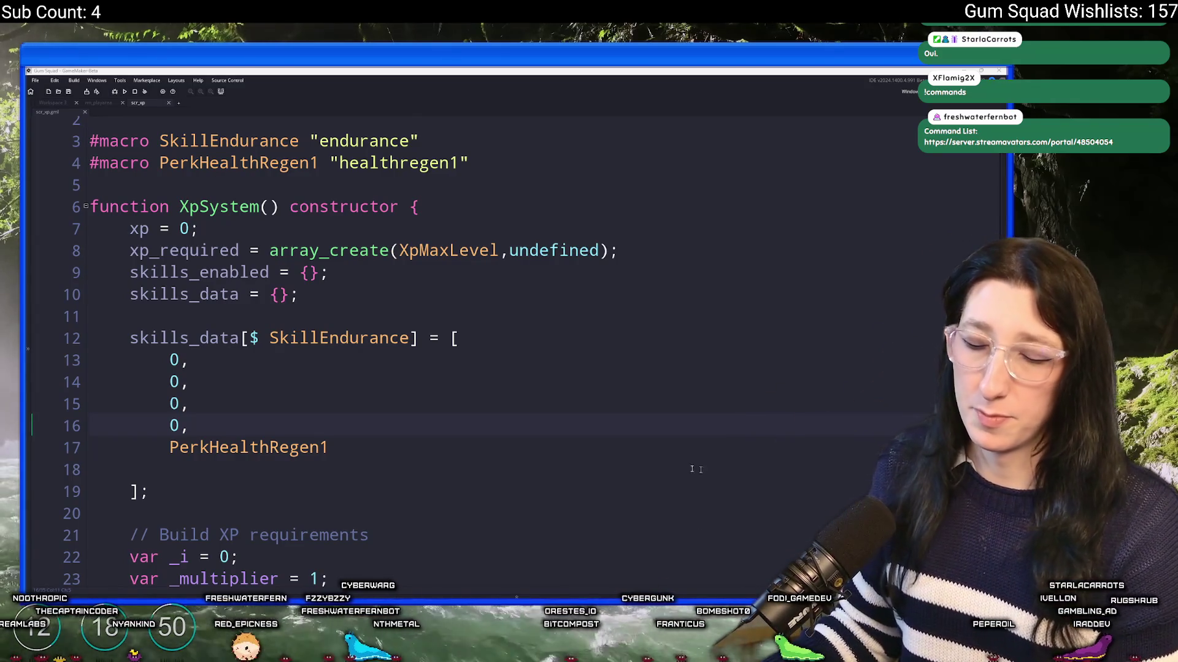
{"action": "left_click", "coordinate": [485, 459]}
{"action": "left_click", "coordinate": [210, 431]}
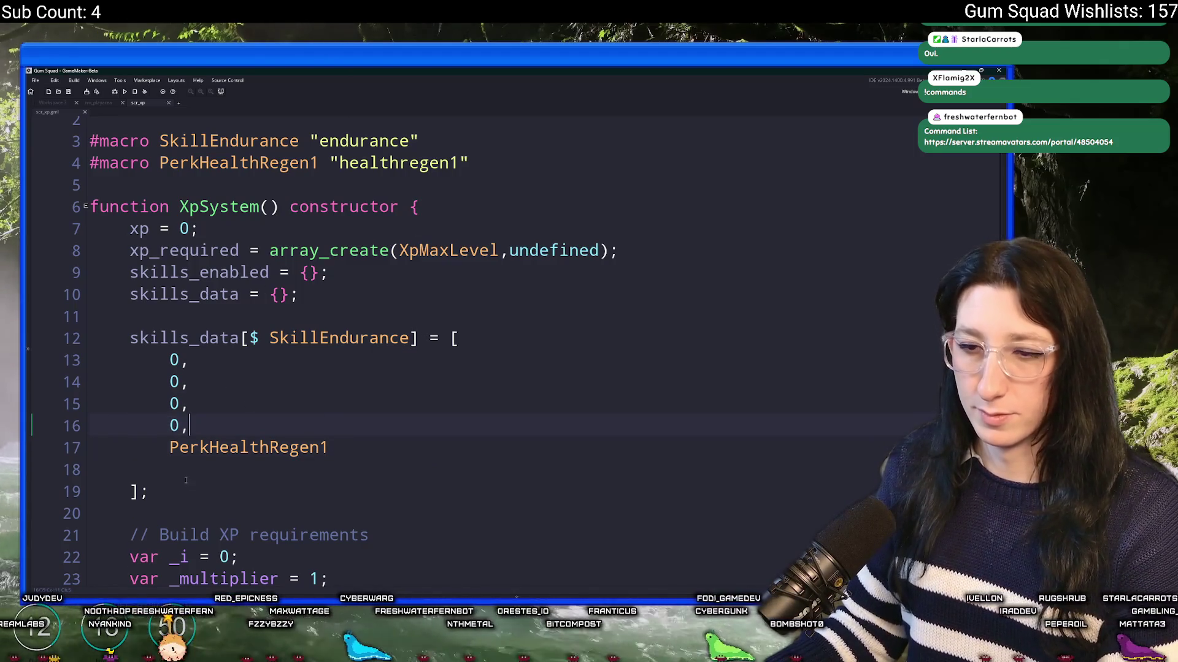
{"action": "left_click_drag", "start_coordinate": [149, 493], "coordinate": [460, 340]}
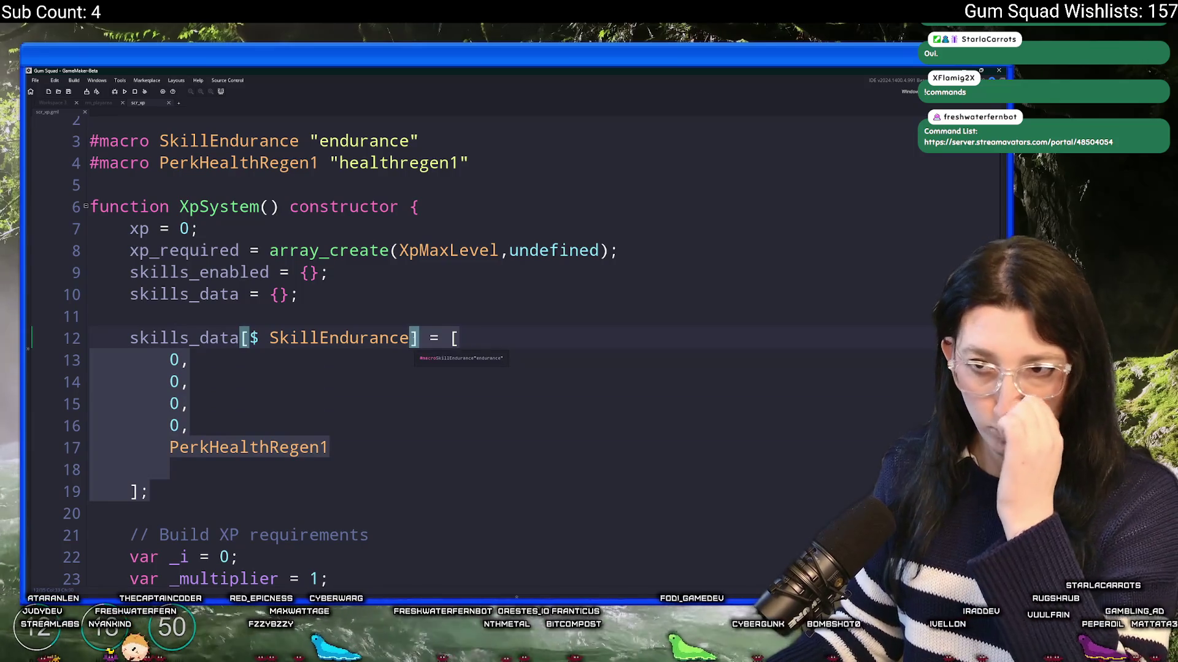
Replace the array literal with skills_data[$ SkillEndurance][4] = PerkHealthRegen1;
{"action": "type", "text": "["}
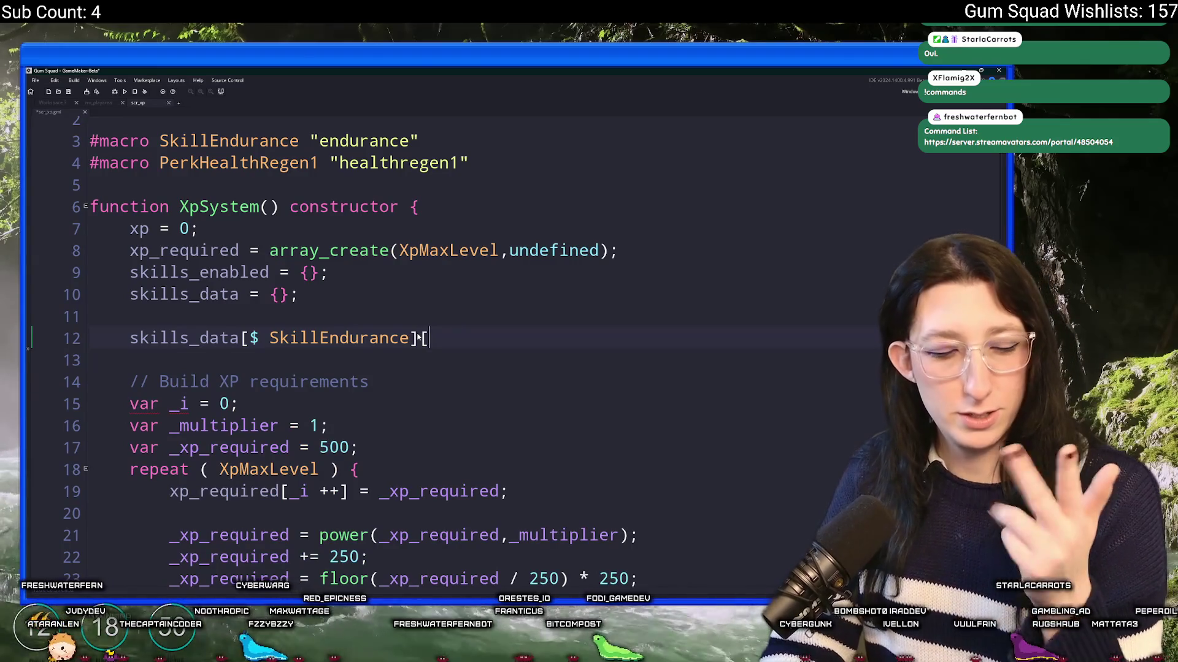
{"action": "type", "text": "4] = "}
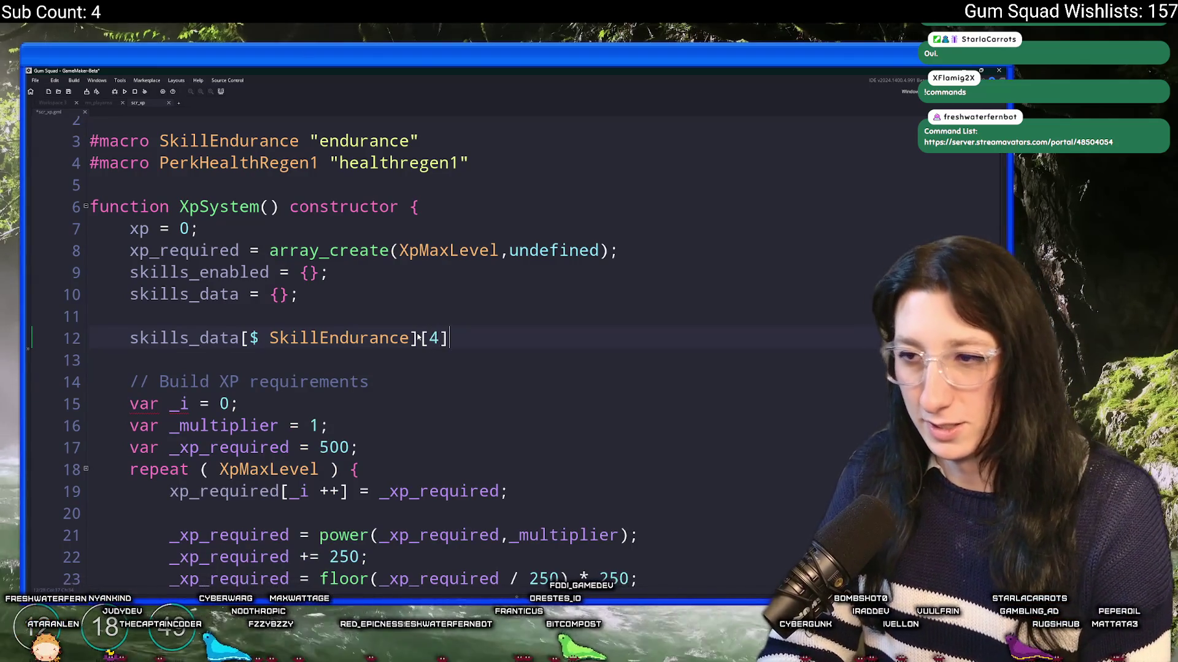
{"action": "type", "text": "Perk"}
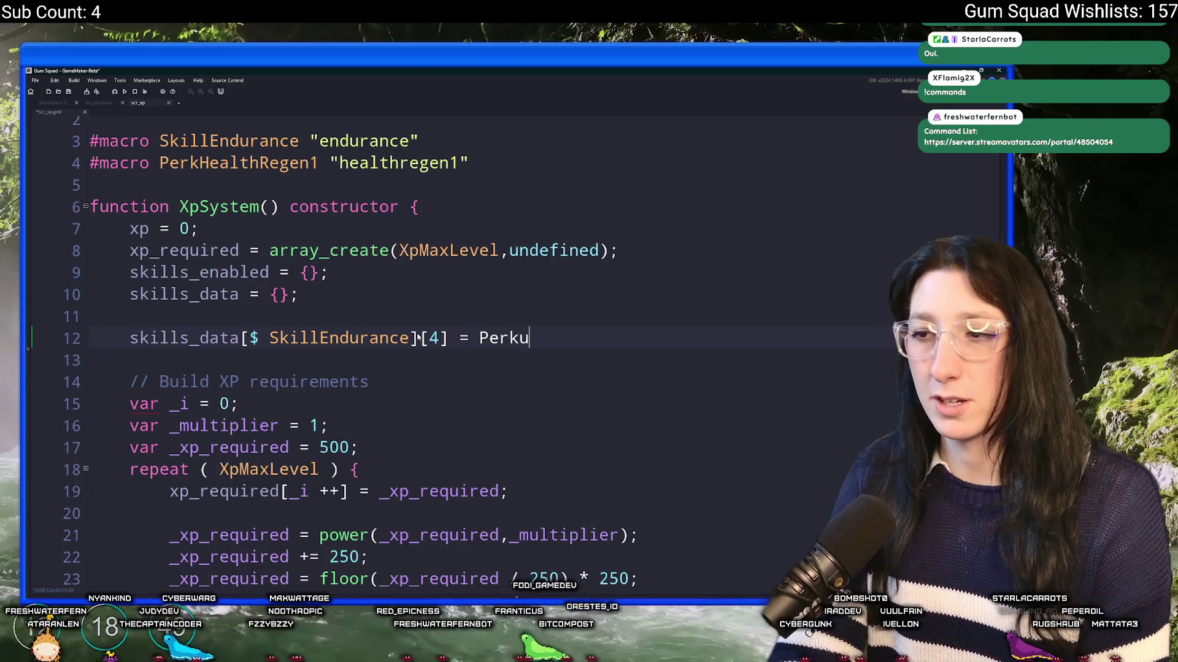
{"action": "key", "text": "Return"}
{"action": "type", "text": ";"}
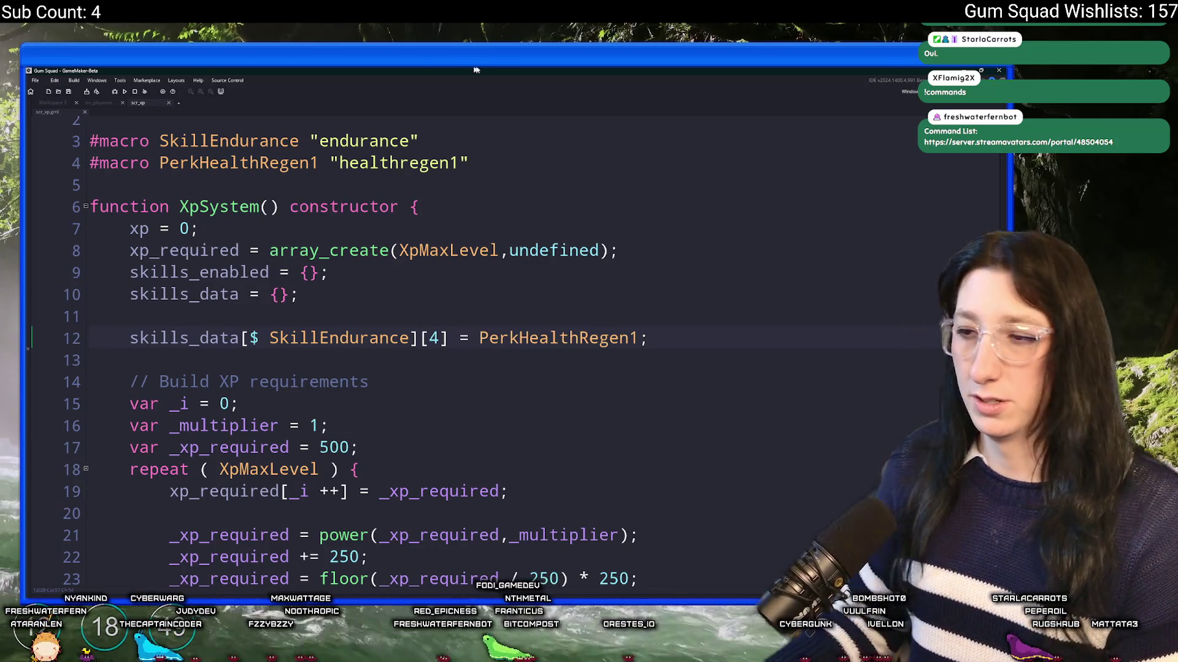
Duplicate the assignment with index 9, and duplicate the PerkHealthRegen1 macro line
{"action": "key", "text": "ctrl+d"}
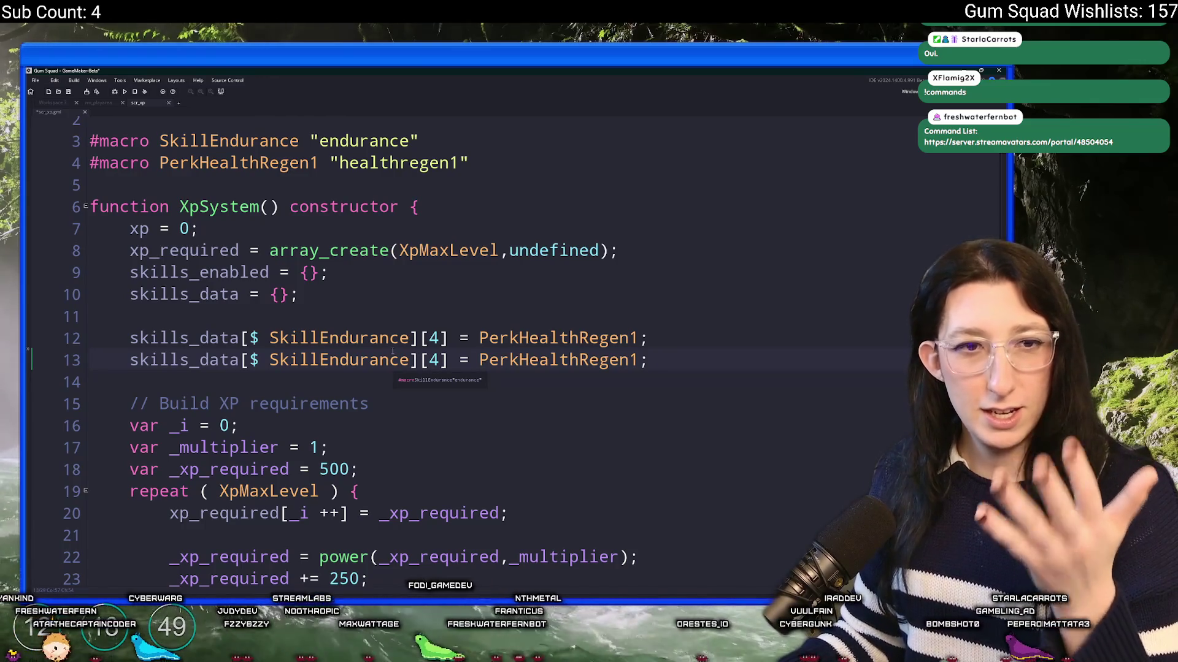
{"action": "double_click", "coordinate": [434, 360]}
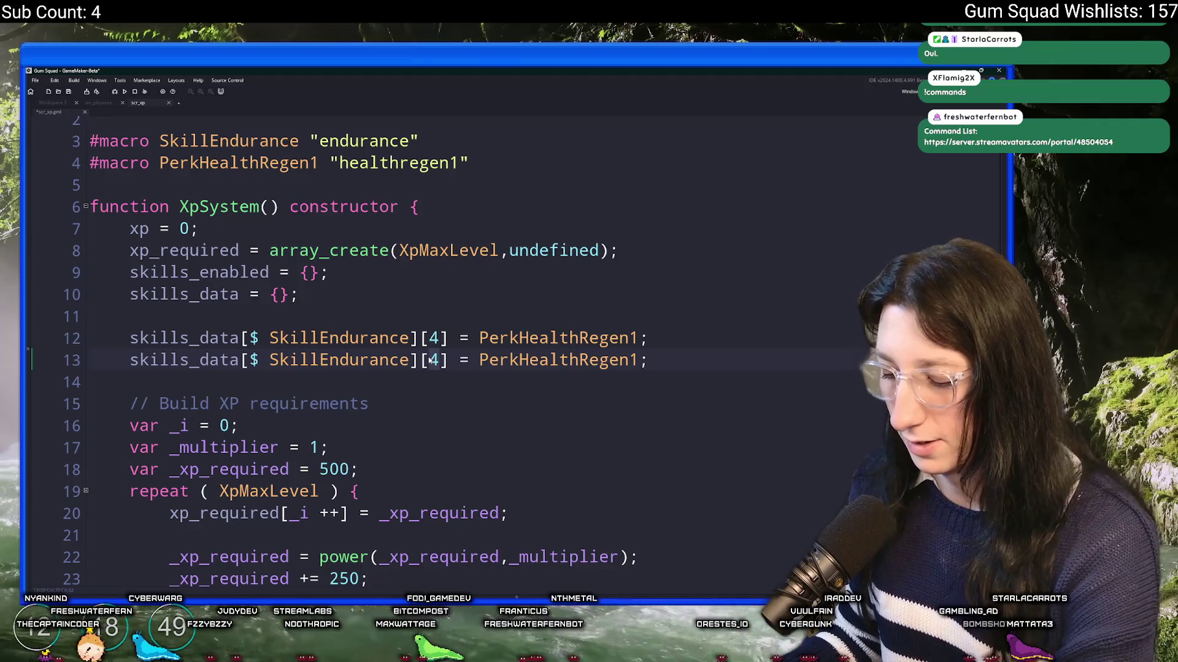
{"action": "type", "text": "9"}
{"action": "left_click", "coordinate": [444, 192]}
{"action": "type", "text": "#macro PerkHealthRegen1 \"healthregen1\""}
{"action": "key", "text": "Left"}
{"action": "key", "text": "BackSpace"}
{"action": "type", "text": "2"}
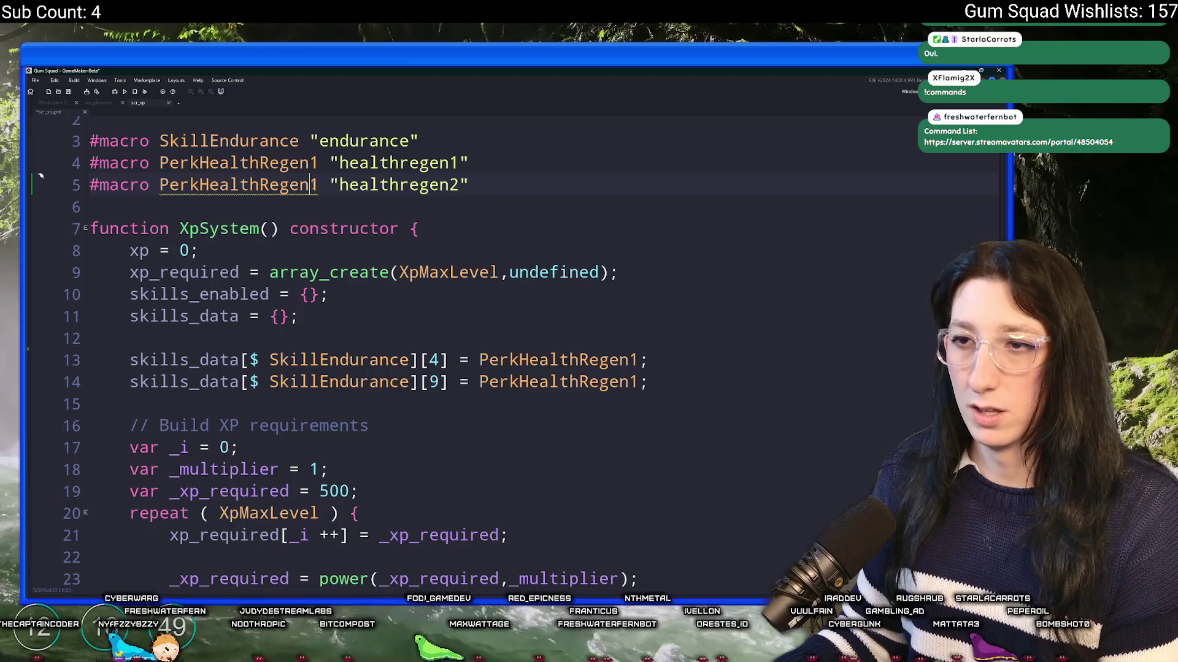
{"action": "left_click", "coordinate": [319, 185]}
{"action": "key", "text": "BackSpace"}
{"action": "type", "text": "2"}
{"action": "double_click", "coordinate": [239, 185]}
{"action": "key", "text": "ctrl+c"}
{"action": "double_click", "coordinate": [558, 381]}
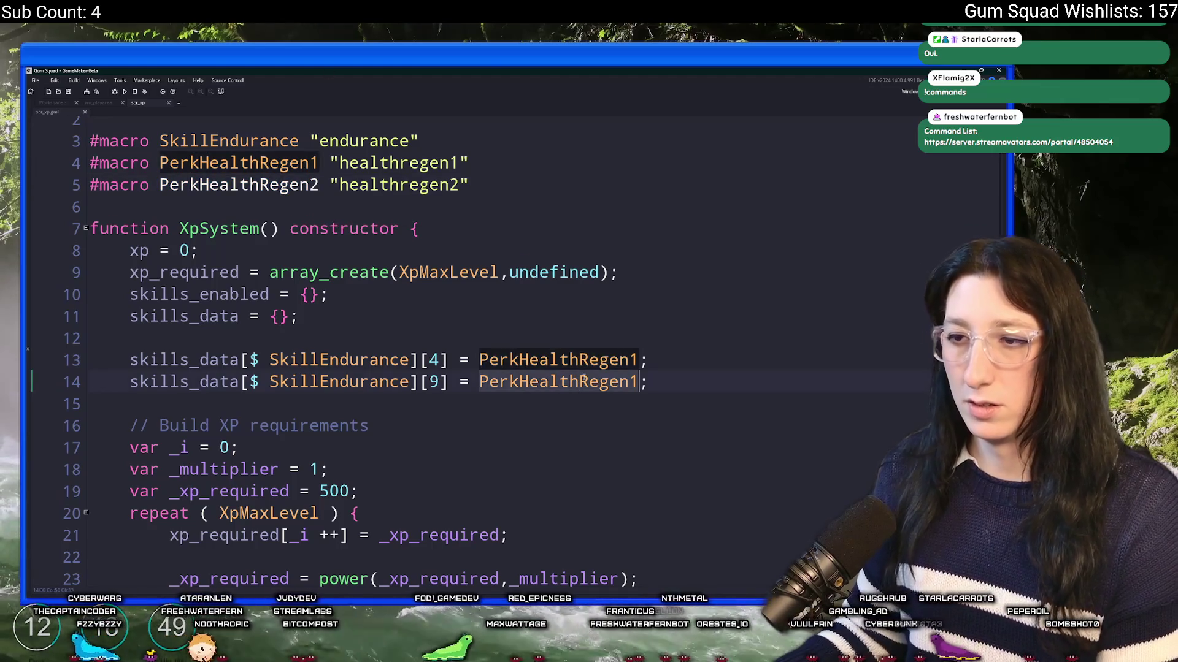
{"action": "key", "text": "ctrl+v"}
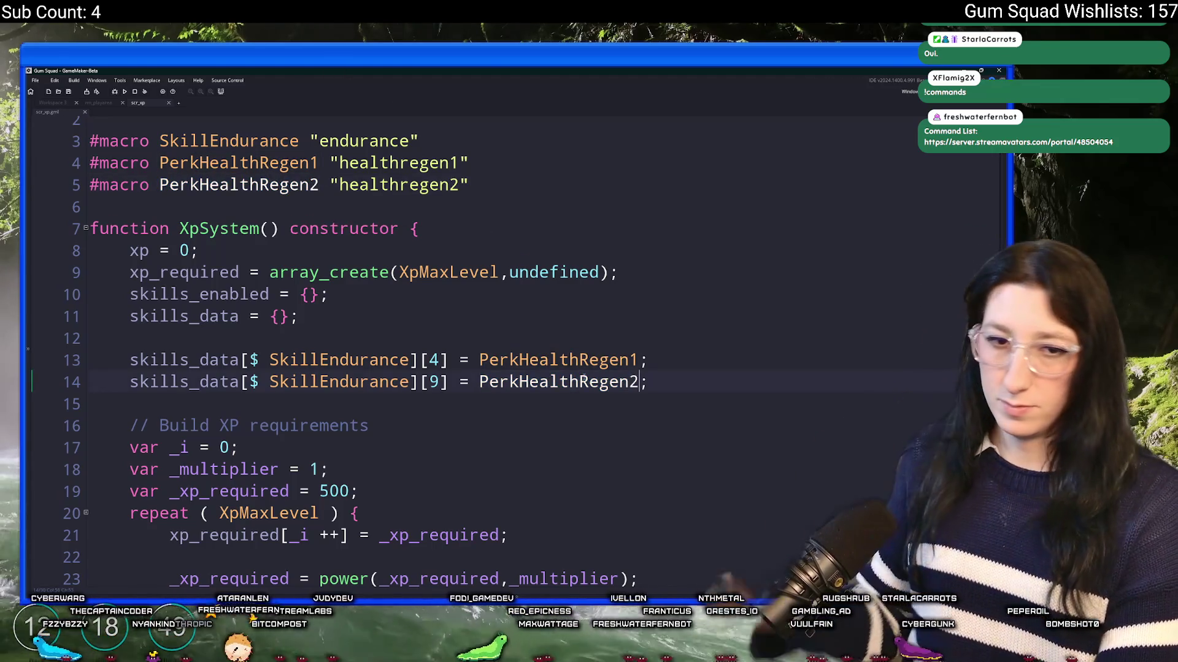
{"action": "left_click", "coordinate": [678, 377]}
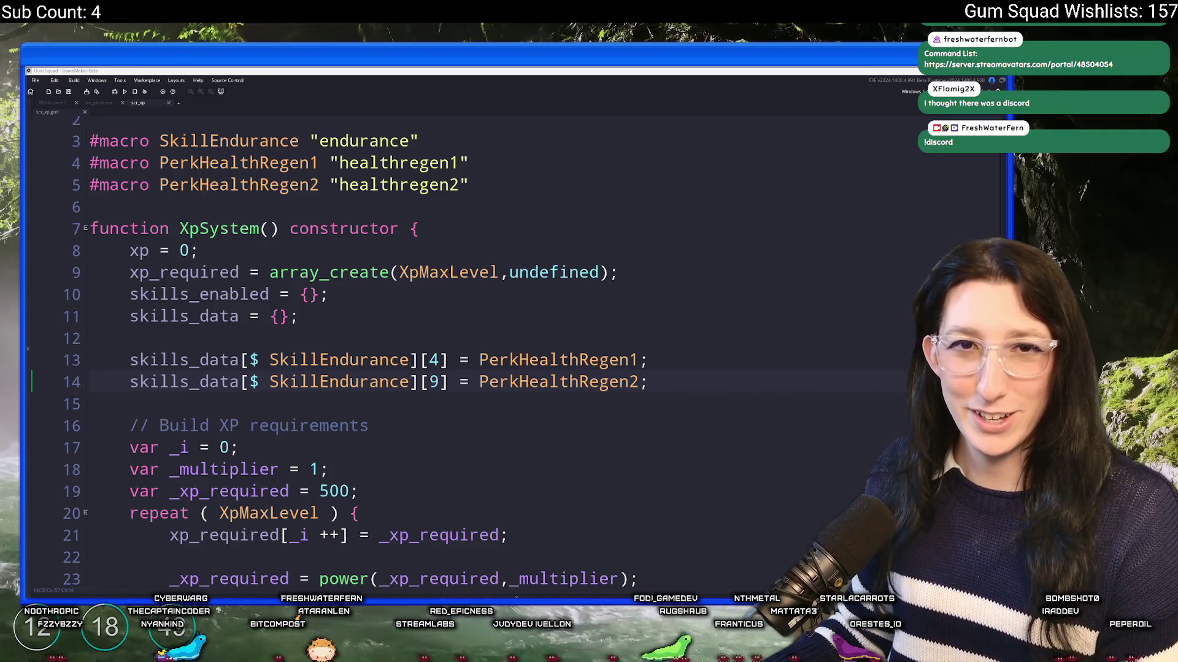
Open your Twitch channel page in the browser, review its About panels, and enable panel editing
{"action": "key", "text": "alt+Tab"}
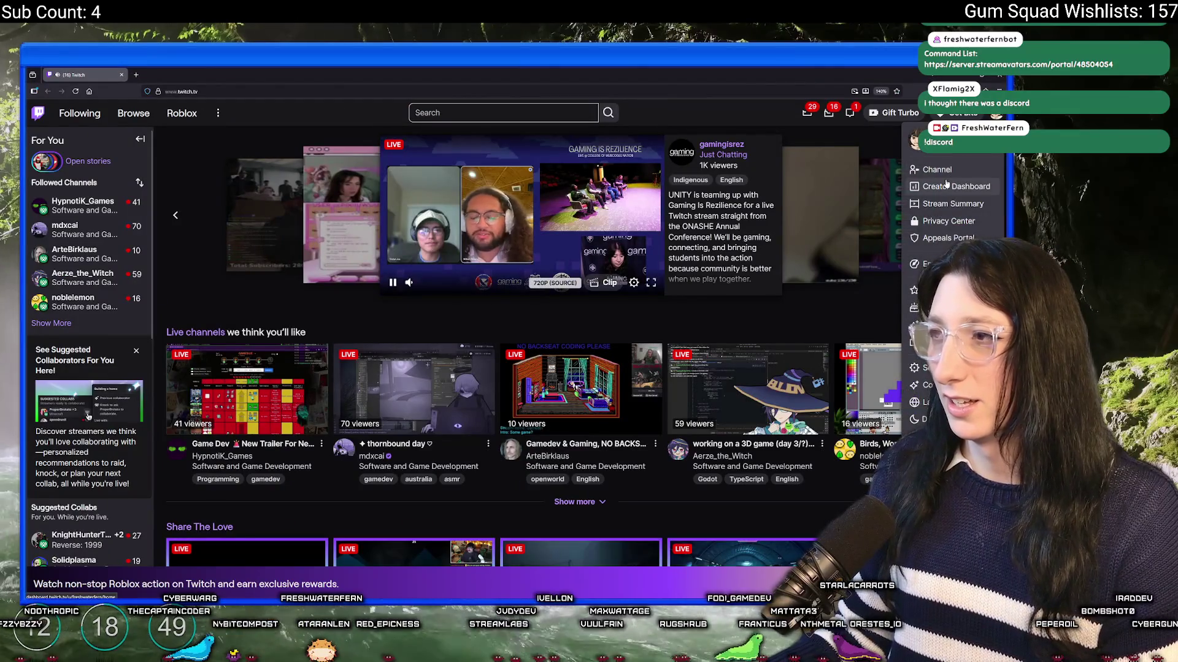
{"action": "left_click", "coordinate": [937, 170]}
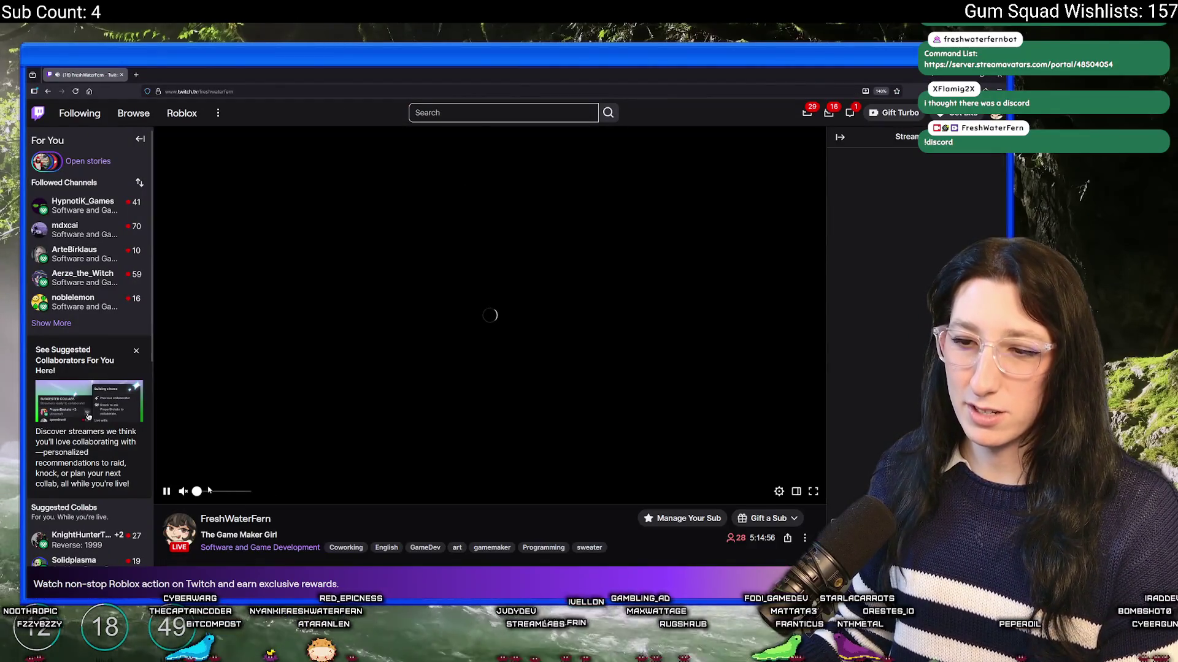
{"action": "scroll", "coordinate": [372, 395], "scroll_direction": "down", "scroll_amount": 5}
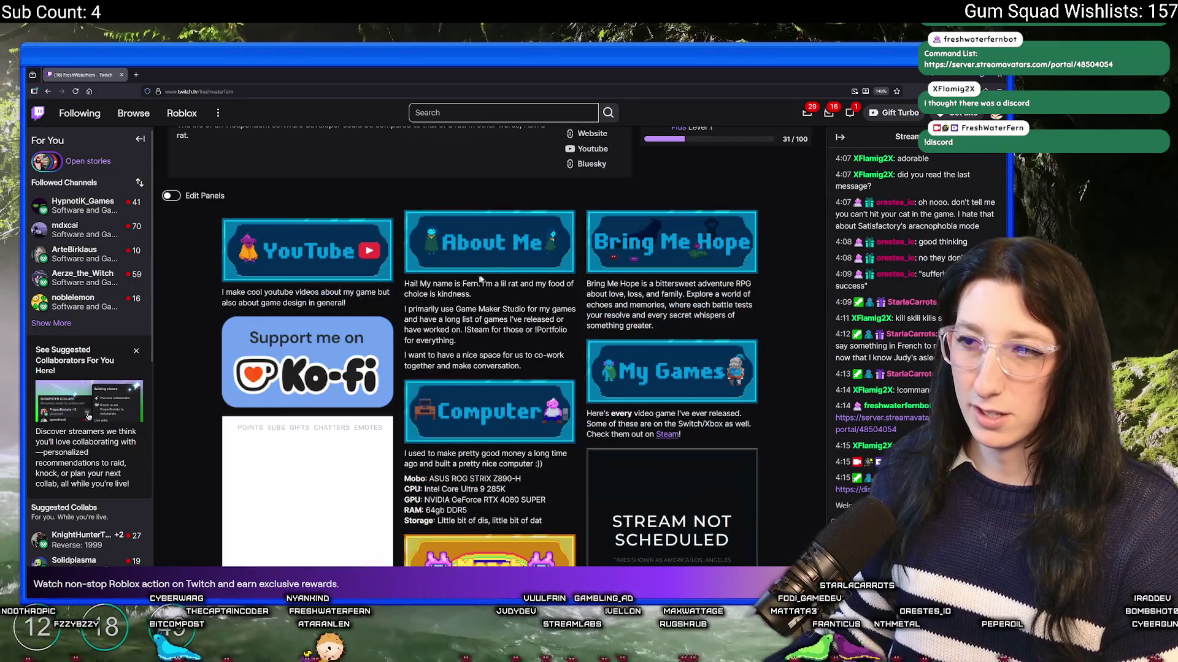
{"action": "scroll", "coordinate": [649, 313], "scroll_direction": "down", "scroll_amount": 5}
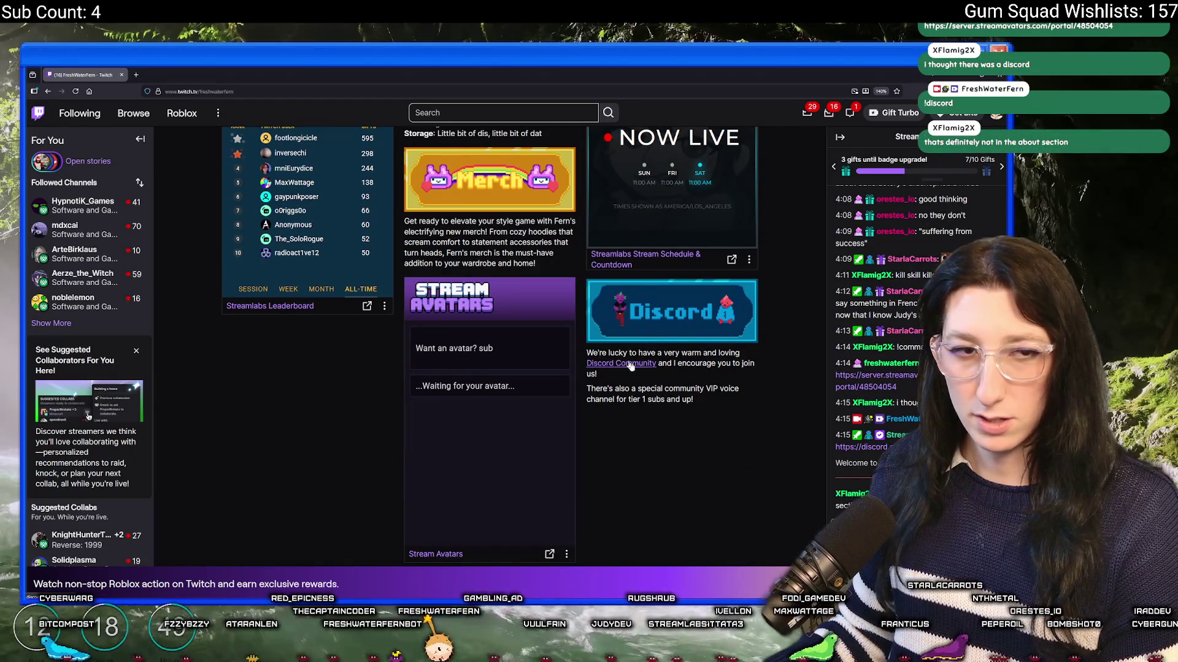
{"action": "scroll", "coordinate": [655, 317], "scroll_direction": "up", "scroll_amount": 3}
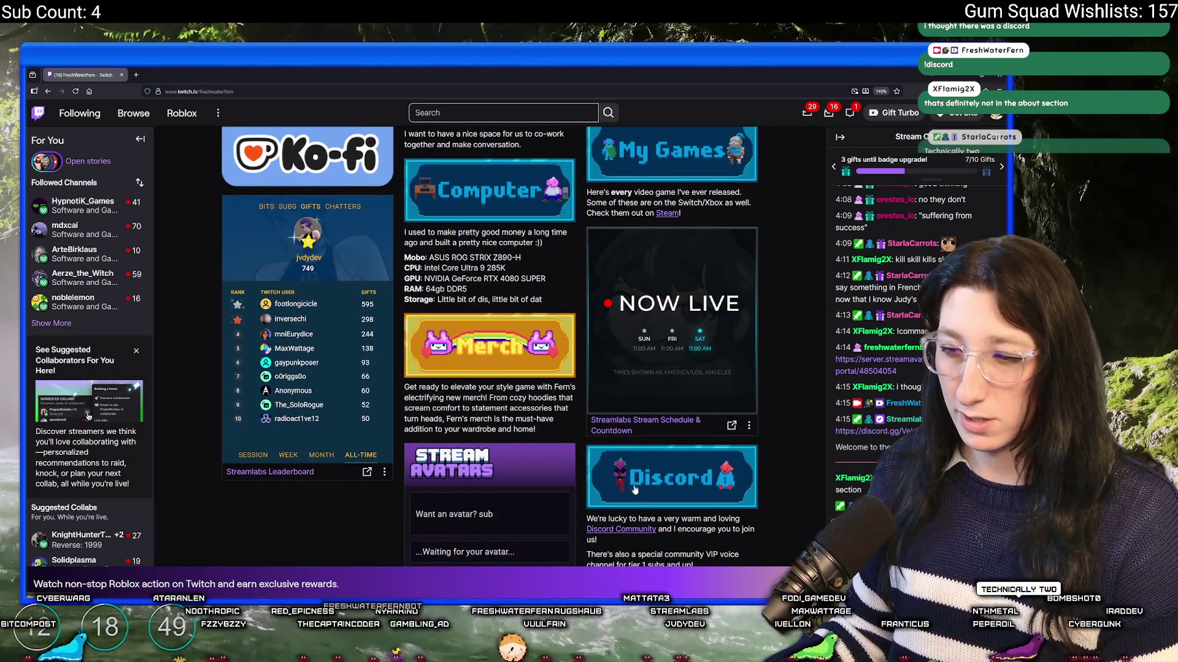
{"action": "scroll", "coordinate": [642, 505], "scroll_direction": "down", "scroll_amount": 2}
{"action": "scroll", "coordinate": [669, 387], "scroll_direction": "up", "scroll_amount": 5}
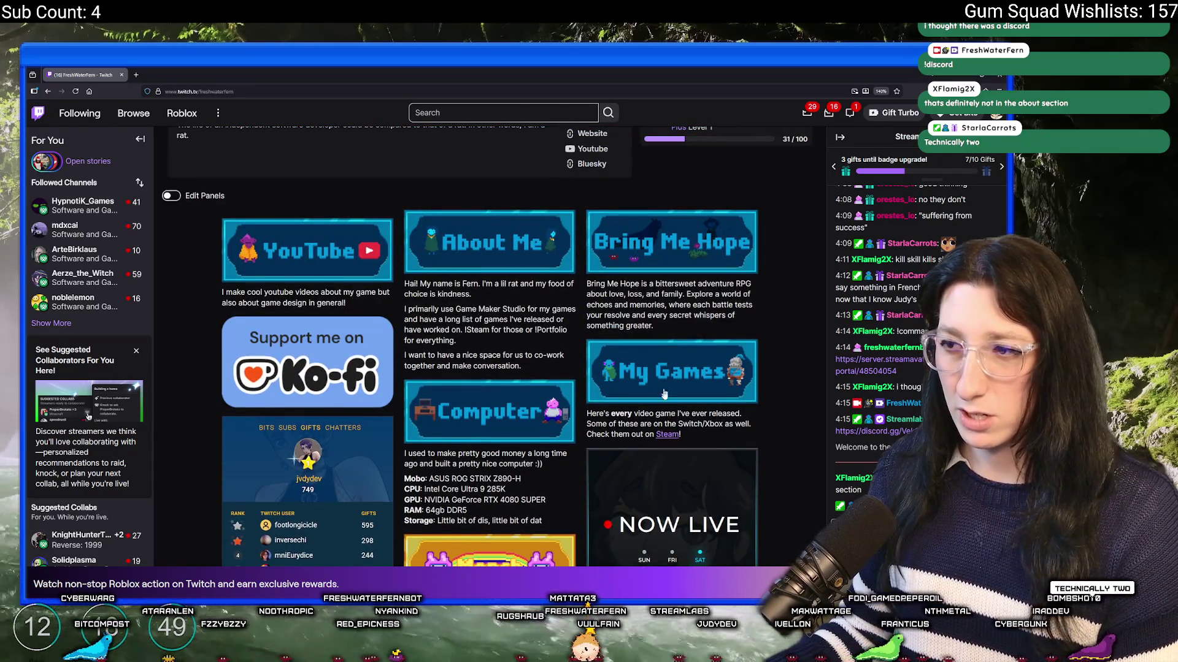
{"action": "scroll", "coordinate": [625, 354], "scroll_direction": "down", "scroll_amount": 6}
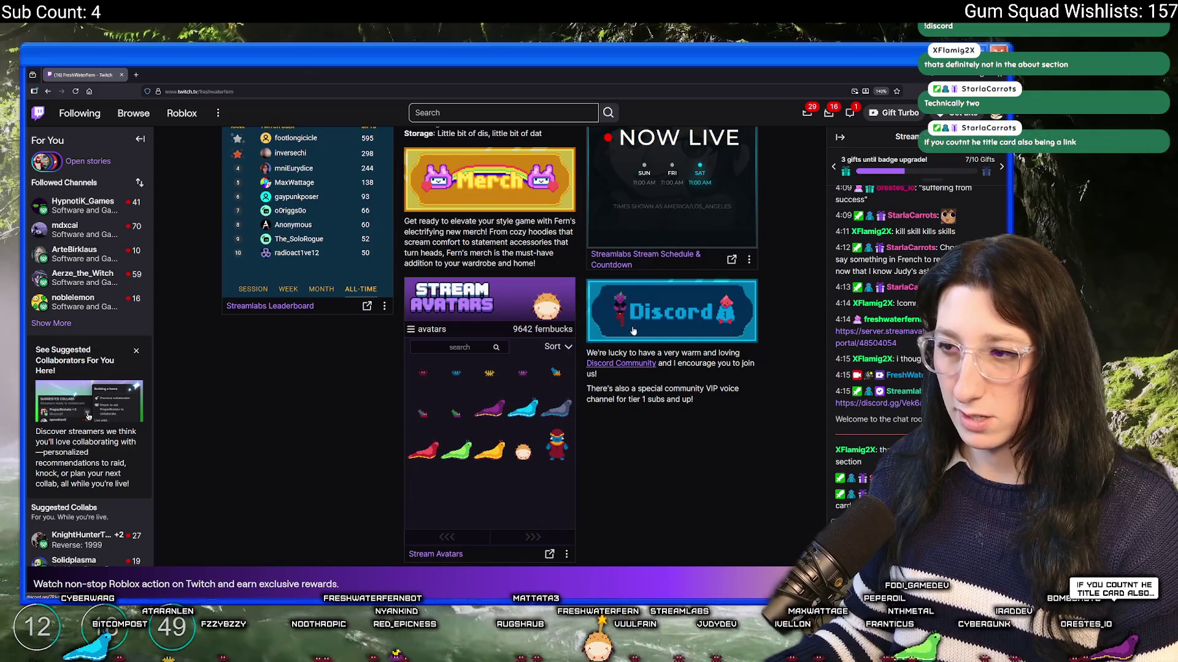
{"action": "scroll", "coordinate": [352, 245], "scroll_direction": "up", "scroll_amount": 6}
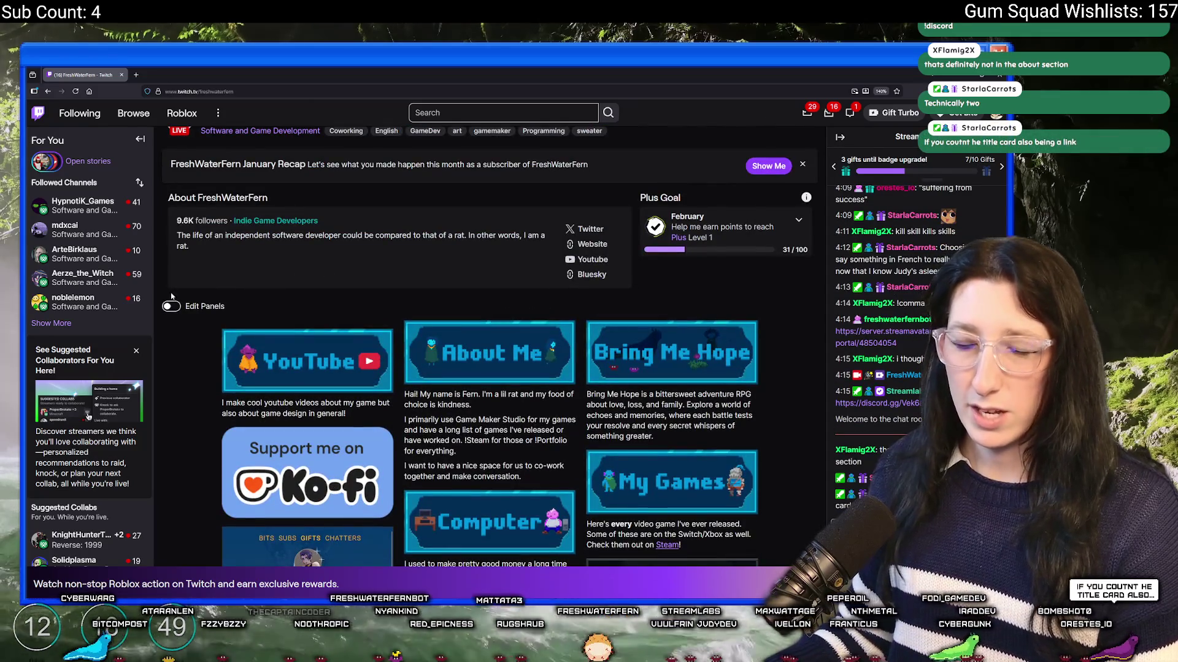
{"action": "left_click", "coordinate": [171, 306]}
Move the Discord panel ahead of the extension panels
{"action": "scroll", "coordinate": [612, 381], "scroll_direction": "down", "scroll_amount": 5}
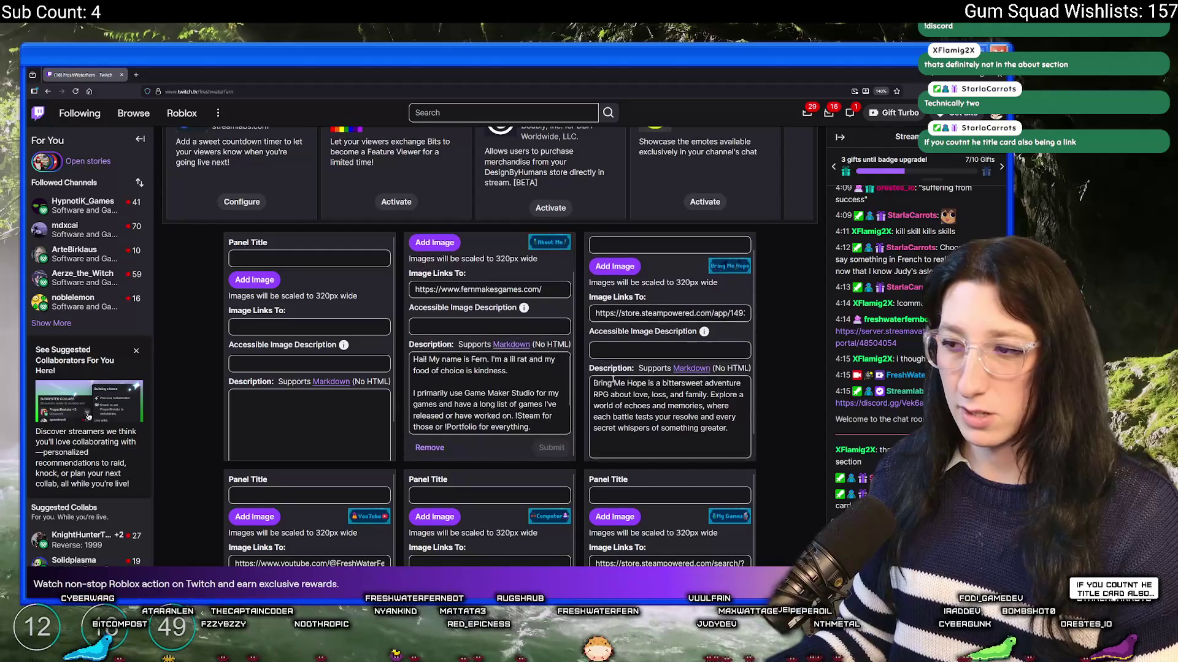
{"action": "scroll", "coordinate": [612, 381], "scroll_direction": "down", "scroll_amount": 10}
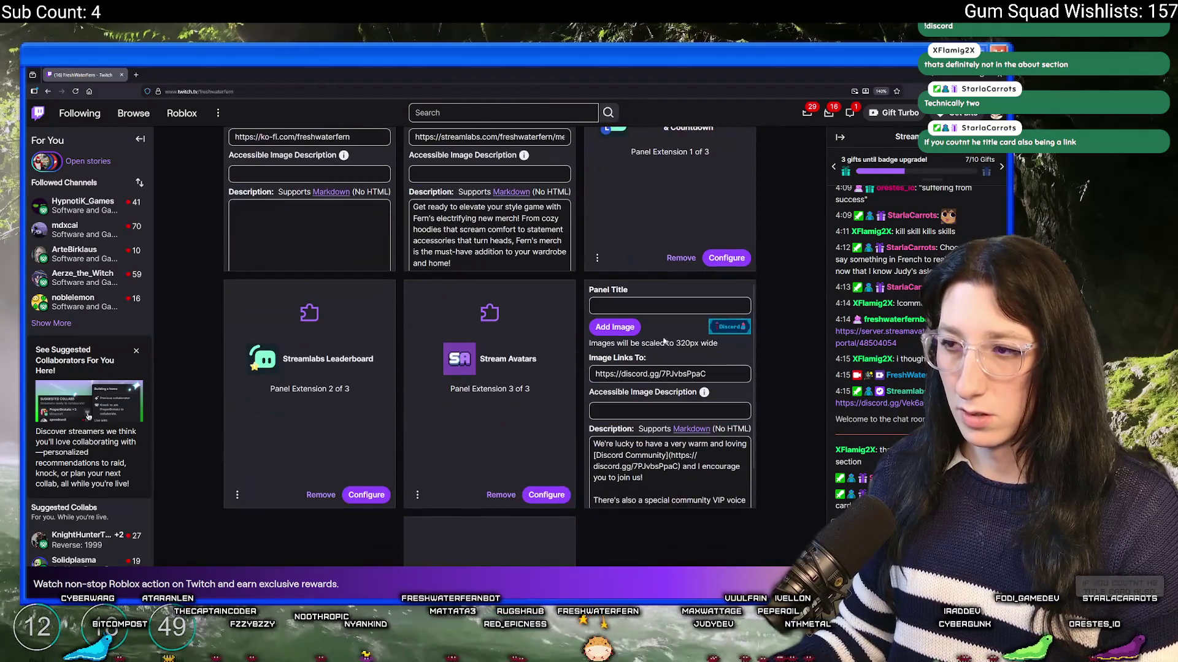
{"action": "mouse_move", "coordinate": [674, 346]}
{"action": "left_mouse_down"}
{"action": "mouse_move", "coordinate": [517, 207]}
{"action": "mouse_move", "coordinate": [625, 191]}
{"action": "left_mouse_up"}
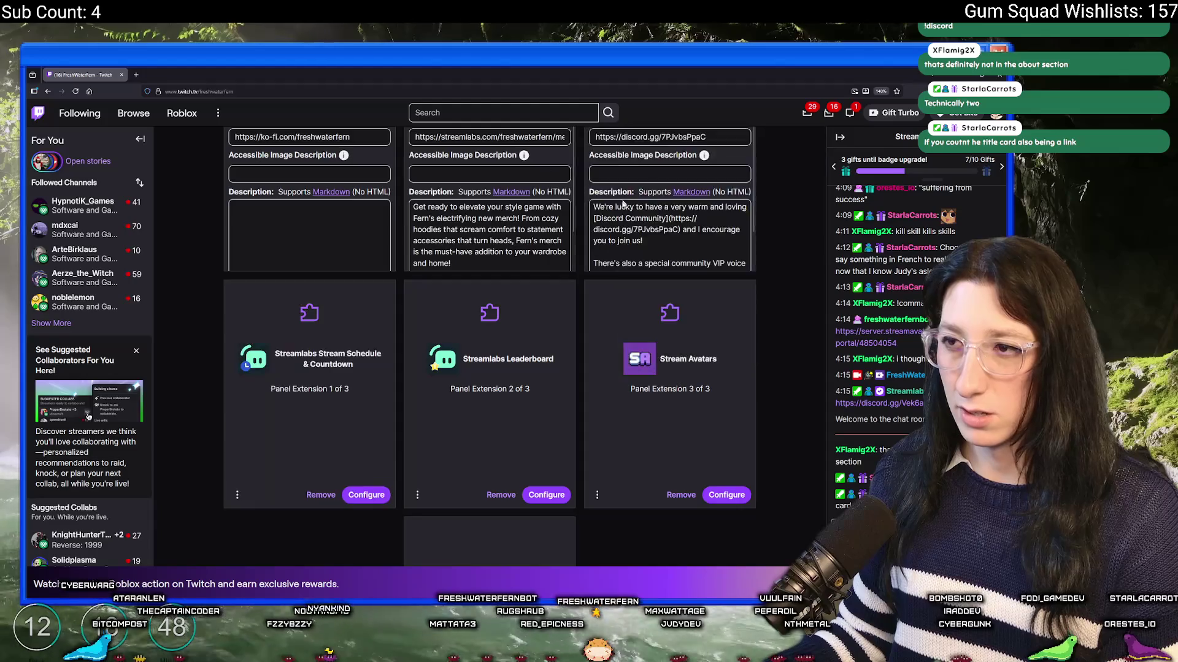
{"action": "scroll", "coordinate": [512, 293], "scroll_direction": "up", "scroll_amount": 5}
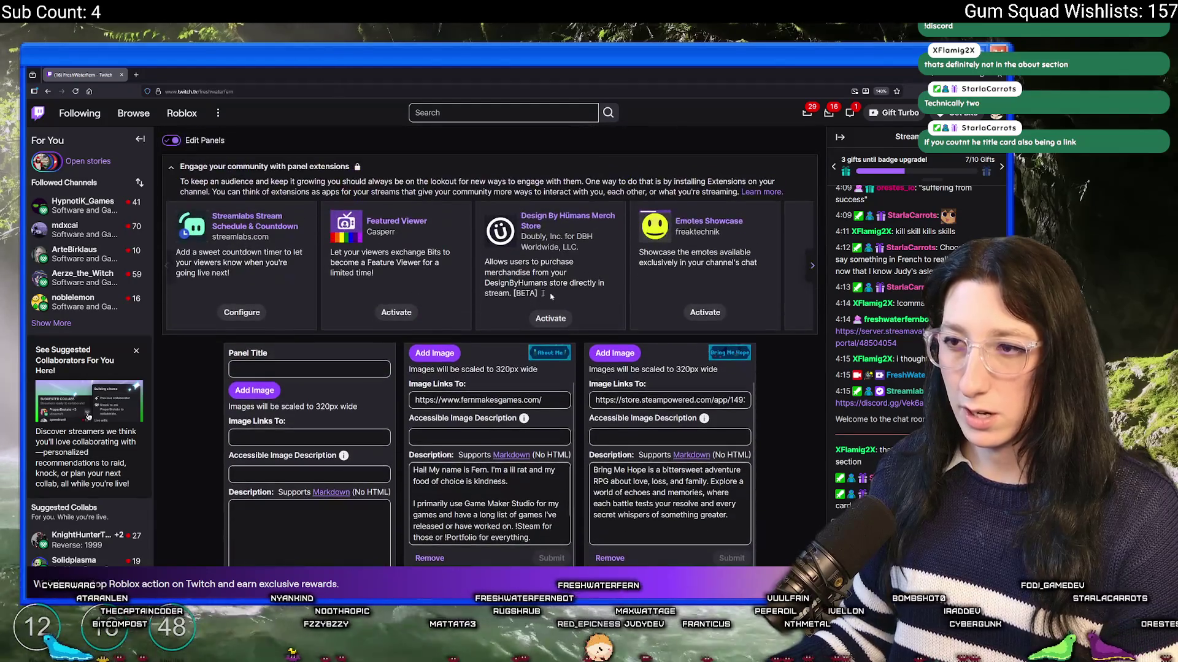
{"action": "scroll", "coordinate": [307, 429], "scroll_direction": "down", "scroll_amount": 1}
{"action": "scroll", "coordinate": [204, 446], "scroll_direction": "down", "scroll_amount": 1}
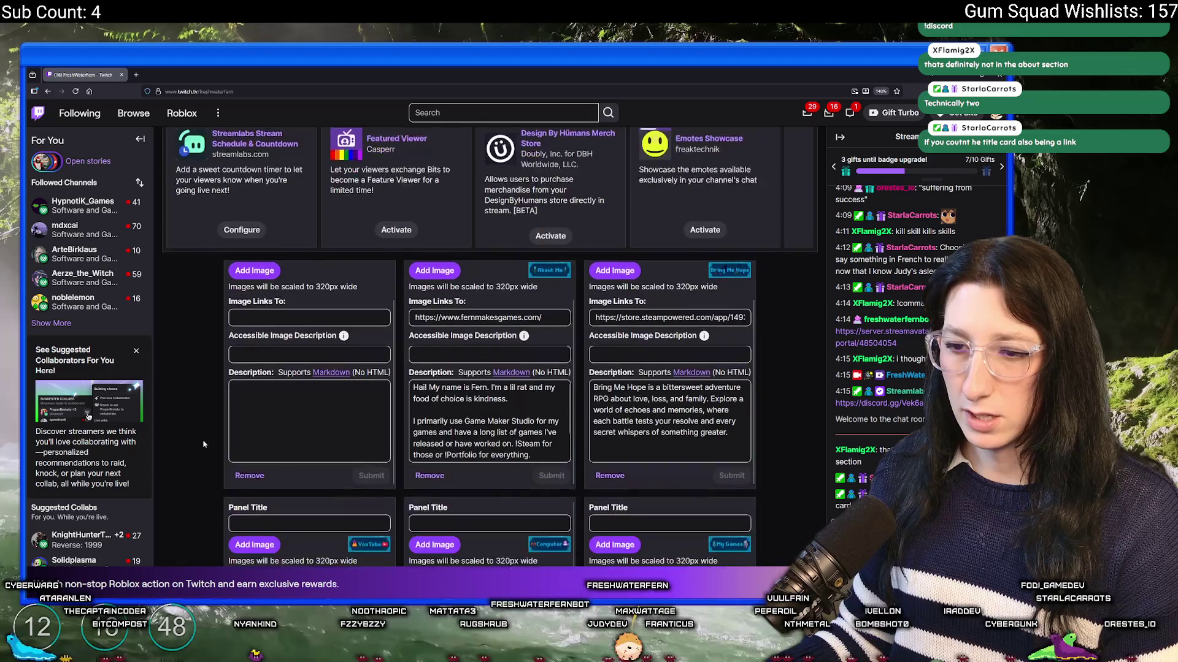
{"action": "scroll", "coordinate": [194, 416], "scroll_direction": "up", "scroll_amount": 3}
{"action": "scroll", "coordinate": [245, 353], "scroll_direction": "down", "scroll_amount": 5}
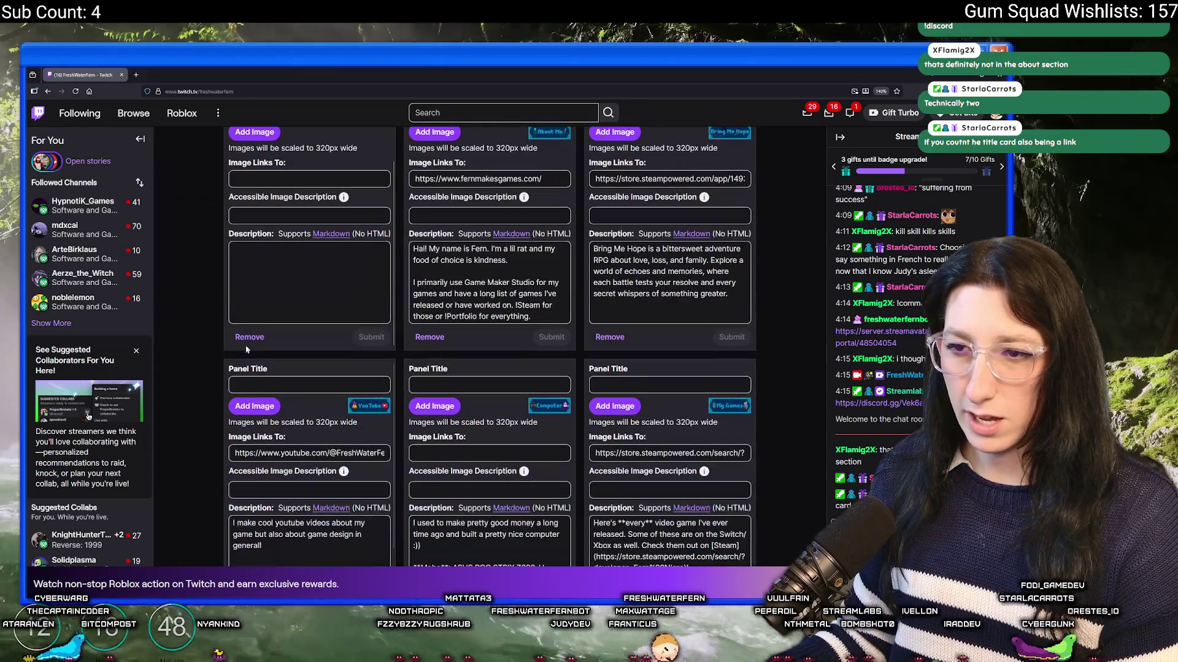
{"action": "scroll", "coordinate": [246, 349], "scroll_direction": "up", "scroll_amount": 1}
{"action": "scroll", "coordinate": [248, 346], "scroll_direction": "down", "scroll_amount": 1}
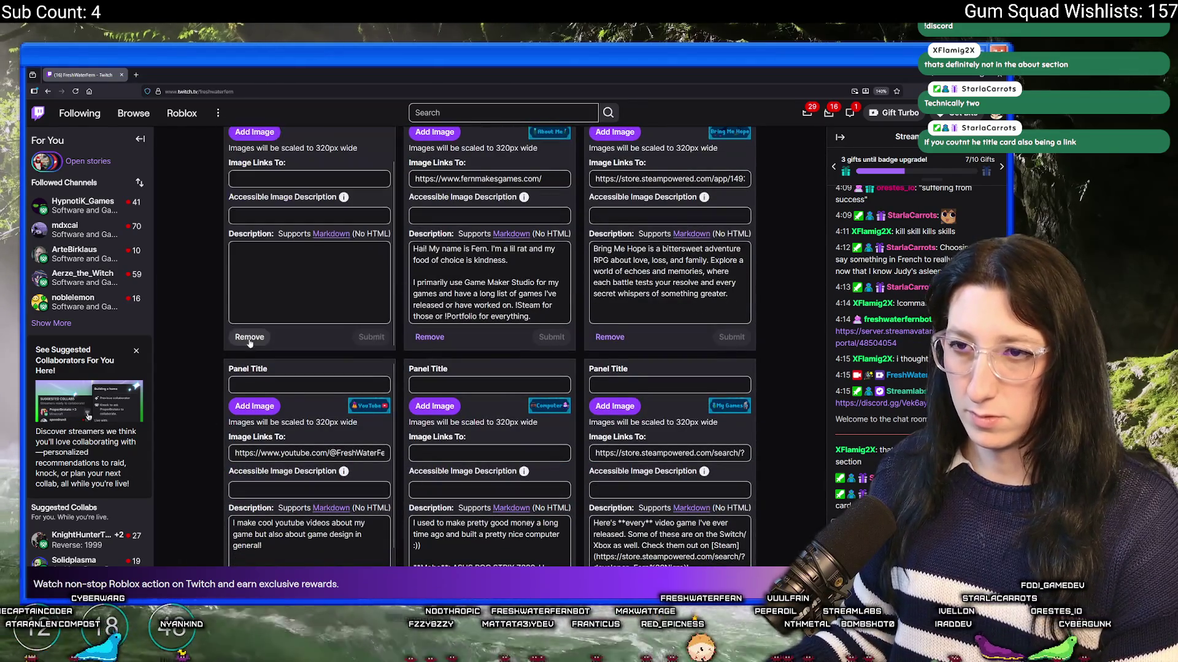
Remove the empty blank panel from the About section and confirm the deletion
{"action": "left_click", "coordinate": [252, 344]}
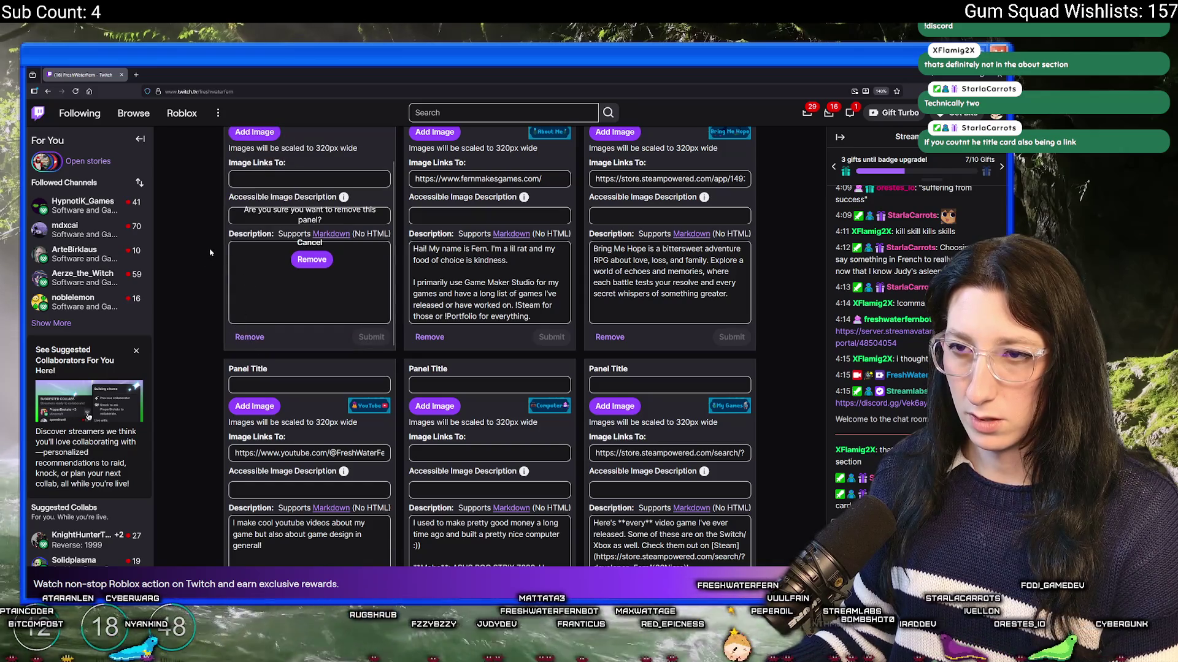
{"action": "left_click", "coordinate": [304, 262]}
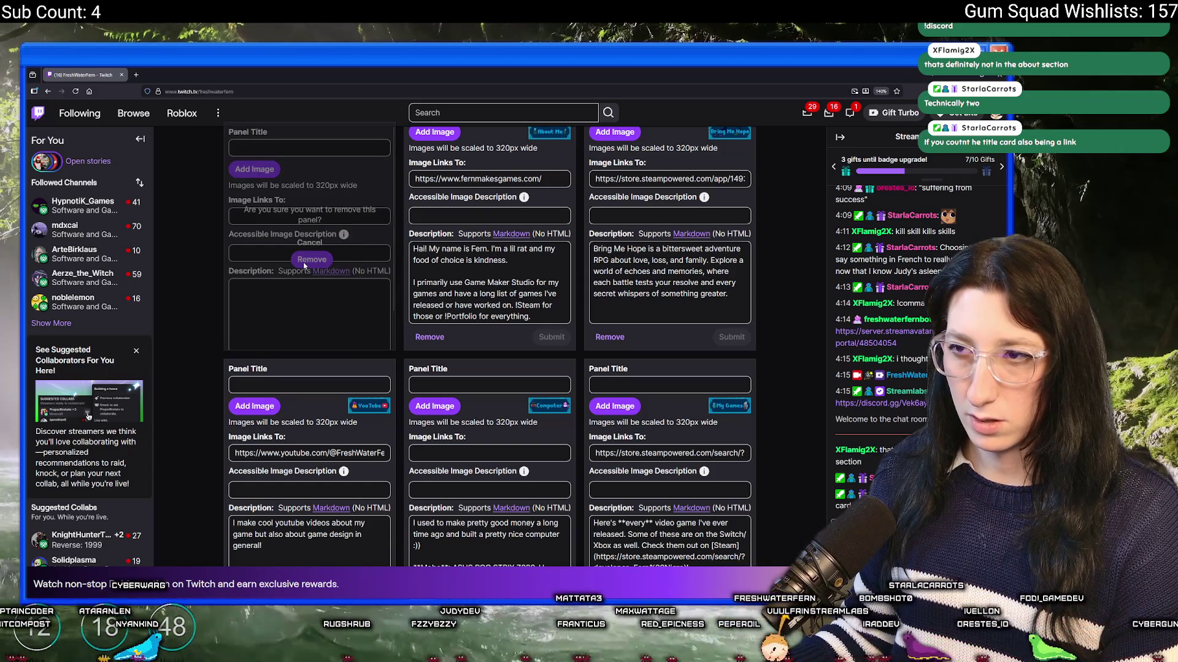
{"action": "left_click", "coordinate": [306, 278]}
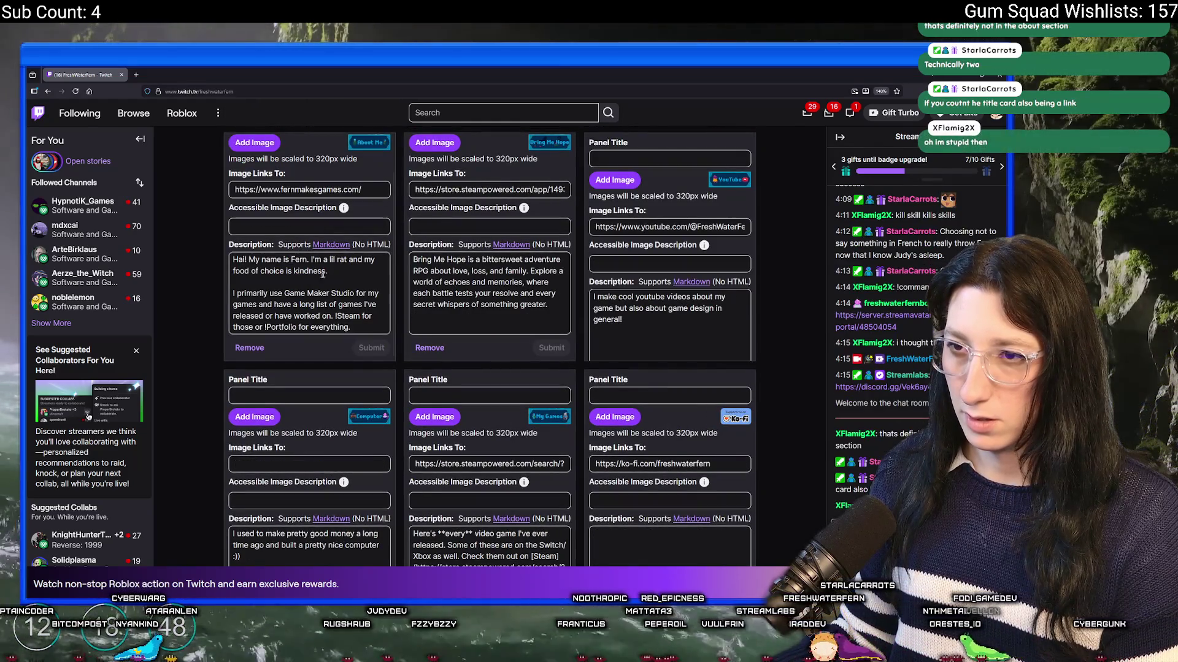
{"action": "scroll", "coordinate": [791, 427], "scroll_direction": "down", "scroll_amount": 5}
{"action": "scroll", "coordinate": [790, 427], "scroll_direction": "up", "scroll_amount": 4}
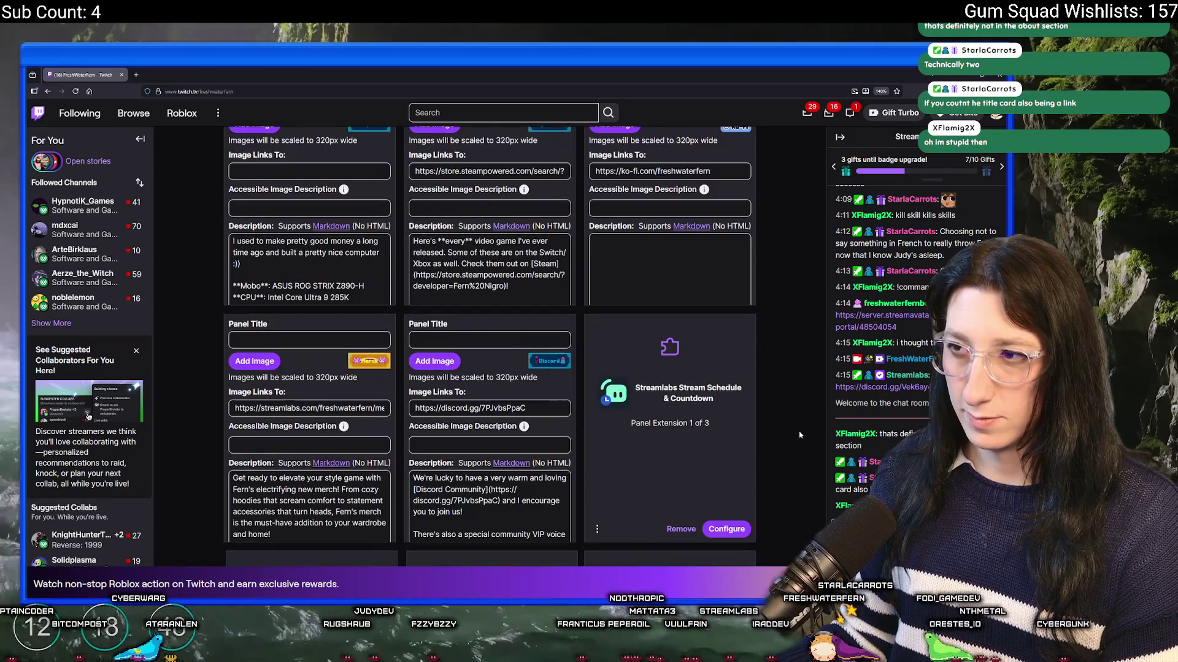
{"action": "scroll", "coordinate": [790, 425], "scroll_direction": "down", "scroll_amount": 1}
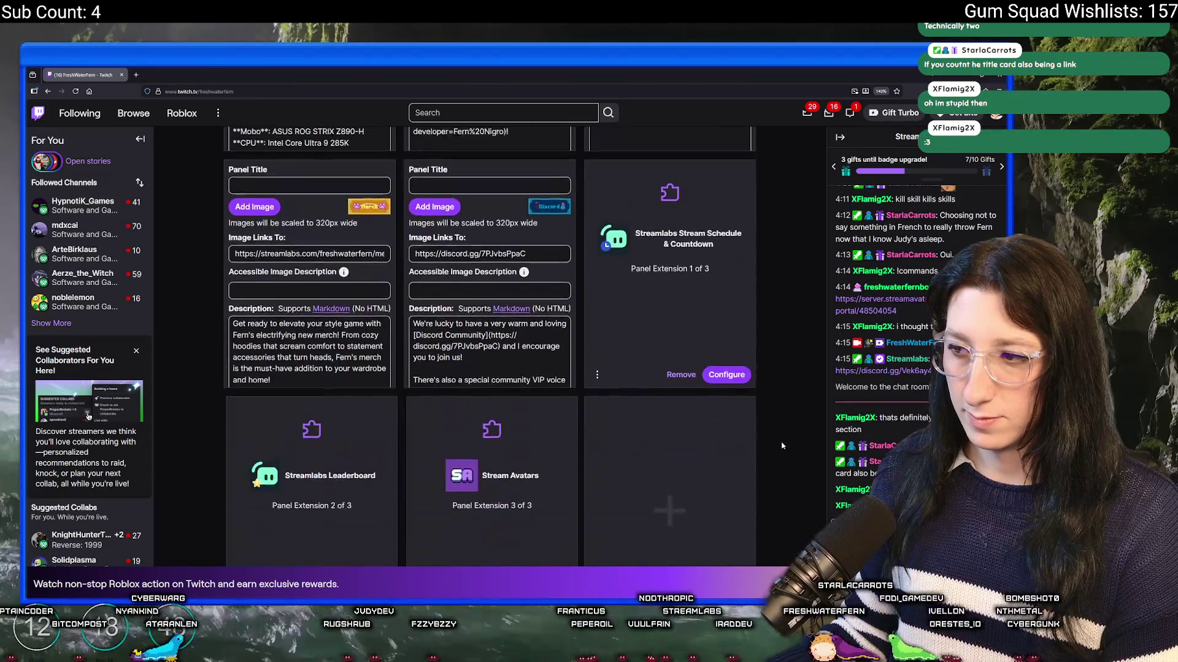
{"action": "scroll", "coordinate": [490, 405], "scroll_direction": "up", "scroll_amount": 10}
{"action": "scroll", "coordinate": [181, 390], "scroll_direction": "down", "scroll_amount": 2}
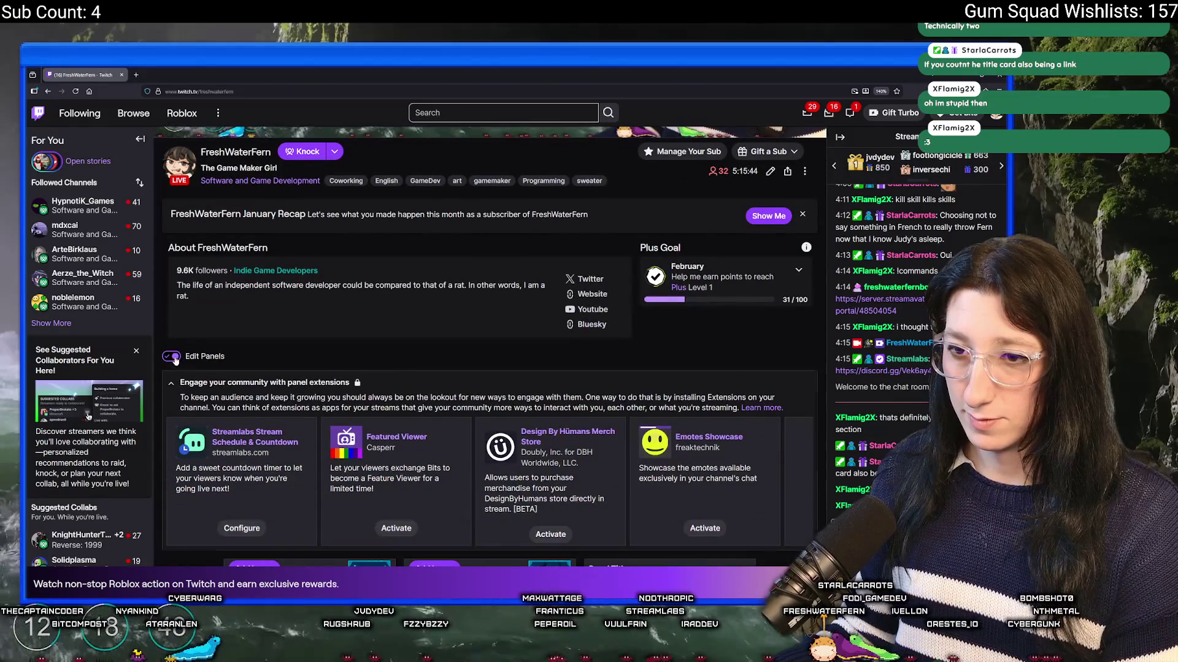
Turn off panel editing, look over the tidied channel panels, and return to GameMaker's scr_xp script
{"action": "left_click", "coordinate": [172, 383]}
{"action": "scroll", "coordinate": [245, 368], "scroll_direction": "down", "scroll_amount": 6}
{"action": "scroll", "coordinate": [274, 348], "scroll_direction": "up", "scroll_amount": 8}
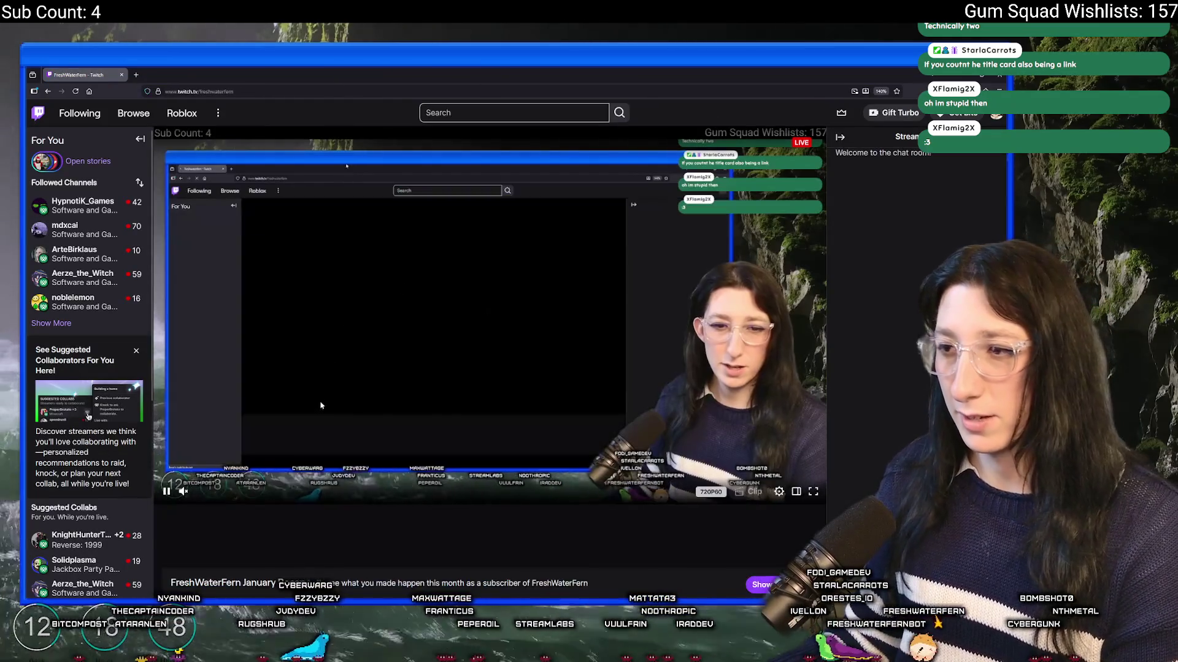
{"action": "scroll", "coordinate": [394, 332], "scroll_direction": "down", "scroll_amount": 2}
{"action": "scroll", "coordinate": [393, 332], "scroll_direction": "down", "scroll_amount": 5}
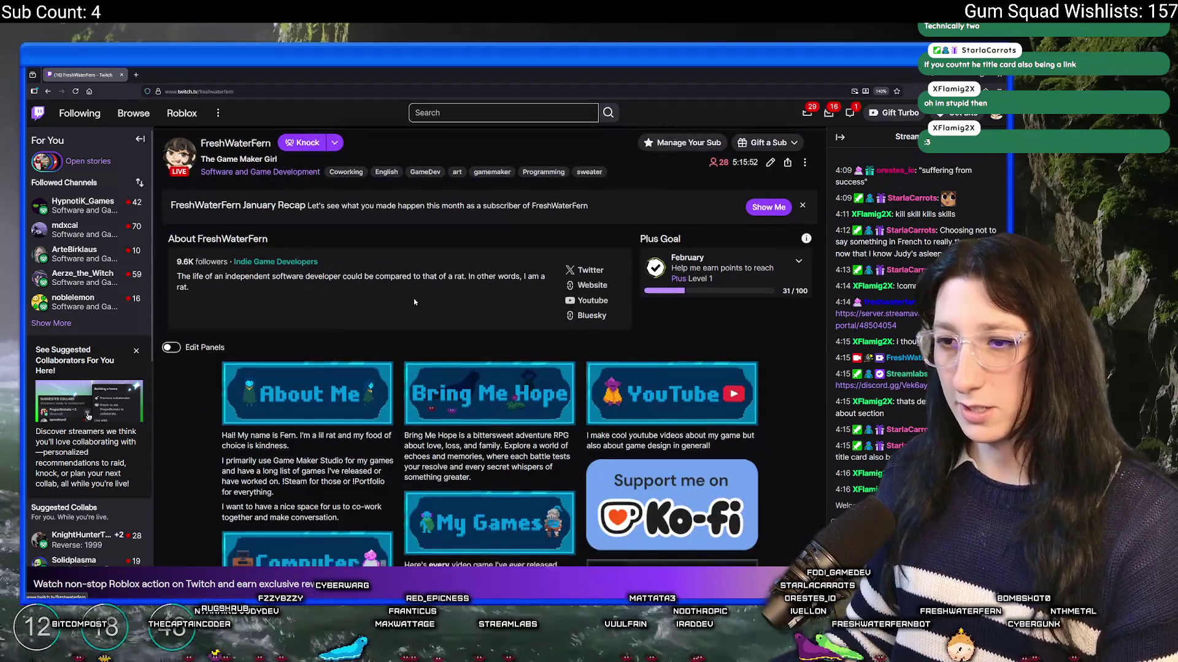
{"action": "scroll", "coordinate": [554, 327], "scroll_direction": "down", "scroll_amount": 6}
{"action": "scroll", "coordinate": [554, 327], "scroll_direction": "up", "scroll_amount": 4}
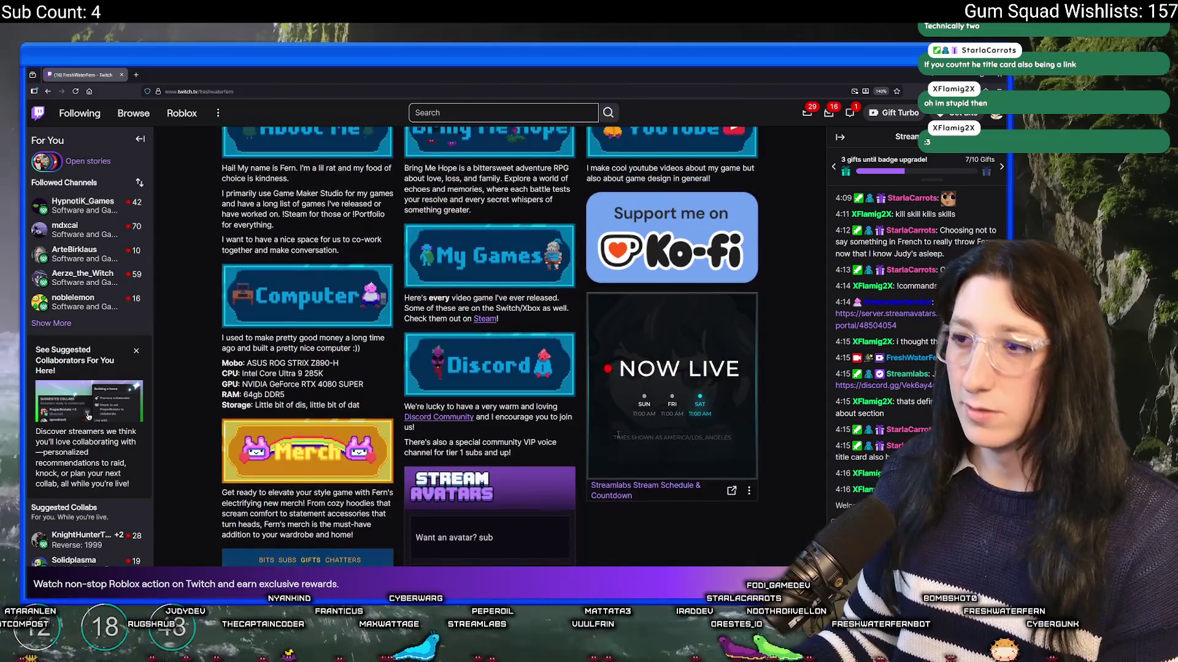
{"action": "scroll", "coordinate": [800, 444], "scroll_direction": "up", "scroll_amount": 10}
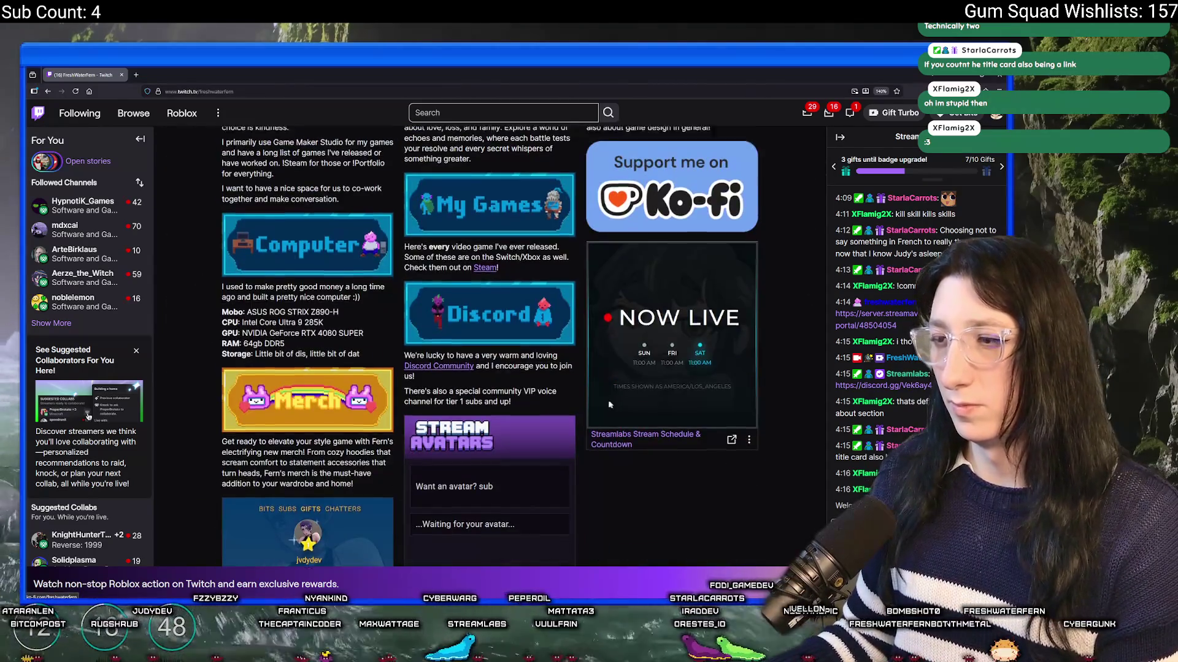
{"action": "key", "text": "alt+Tab"}
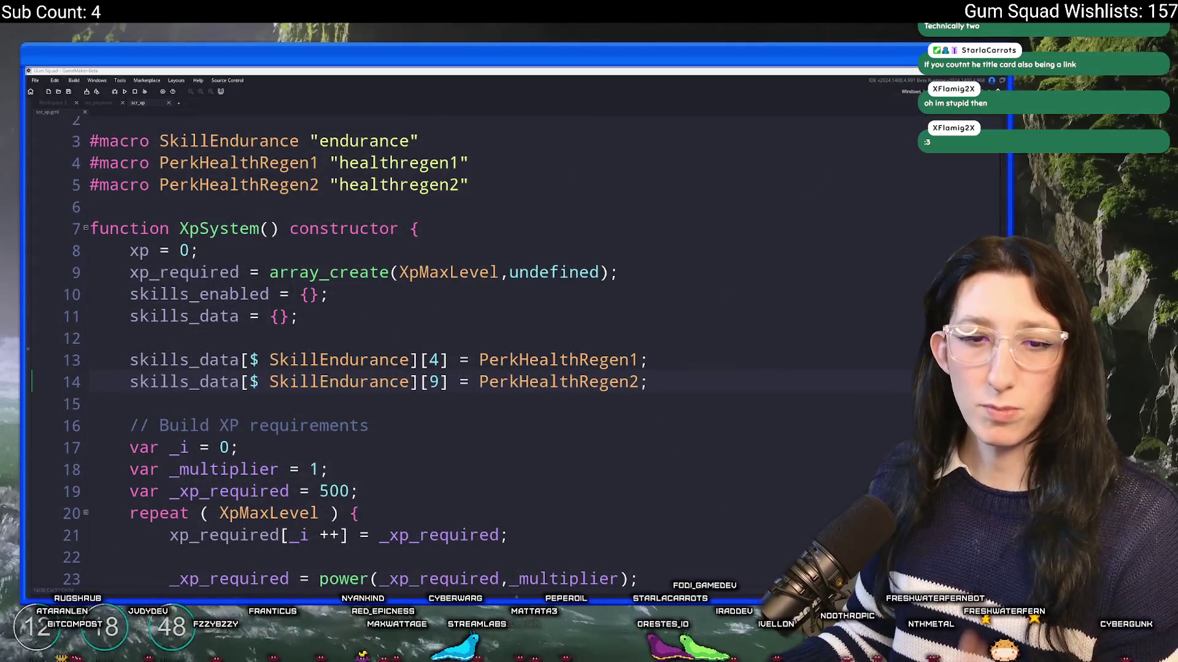
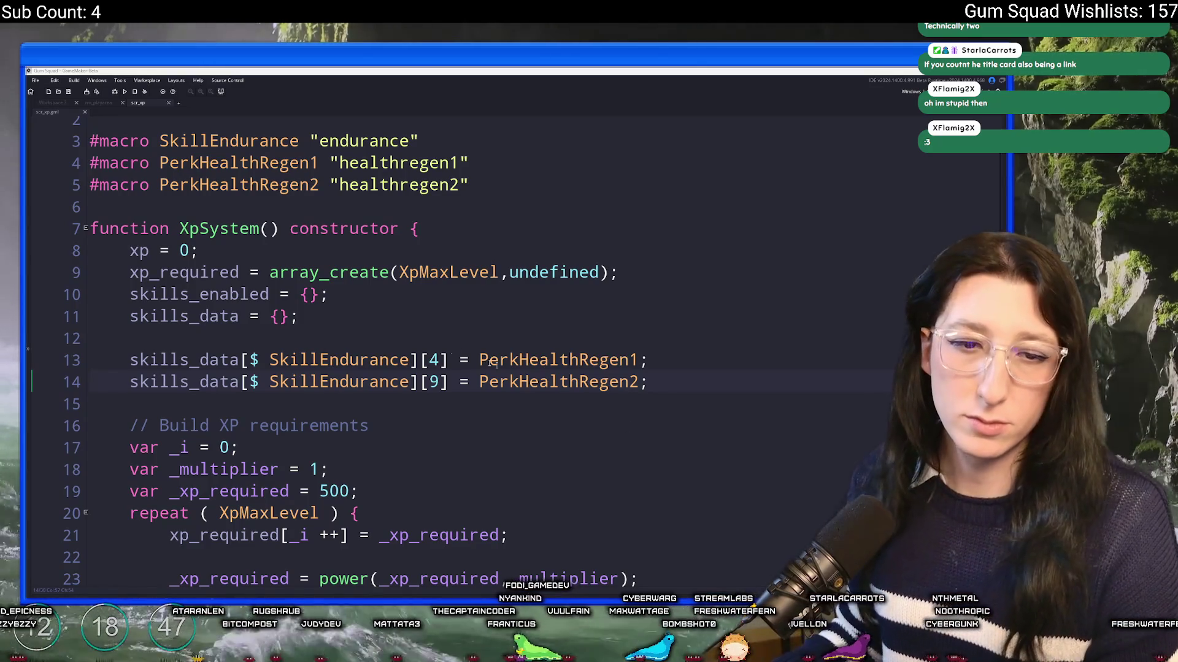
Duplicate the SkillEndurance macro line into SkillMarksmanship with the value "marksmanship"
{"action": "left_click", "coordinate": [489, 297]}
{"action": "scroll", "coordinate": [644, 266], "scroll_direction": "down", "scroll_amount": 1}
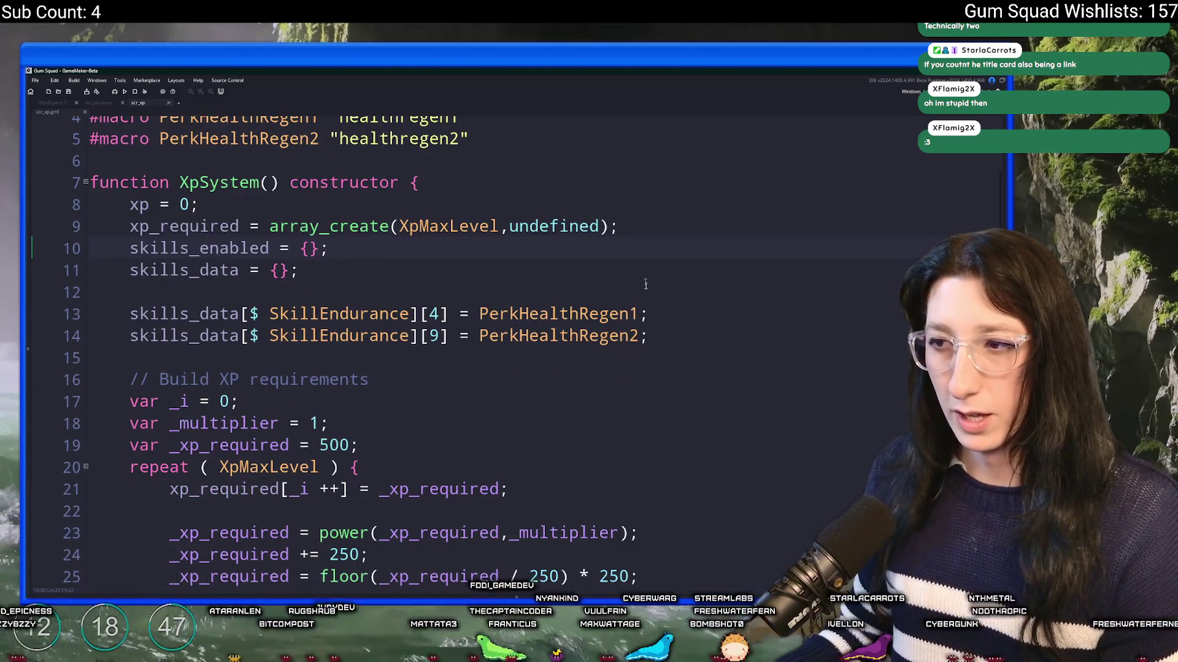
{"action": "left_click", "coordinate": [677, 313]}
{"action": "scroll", "coordinate": [587, 299], "scroll_direction": "up", "scroll_amount": 2}
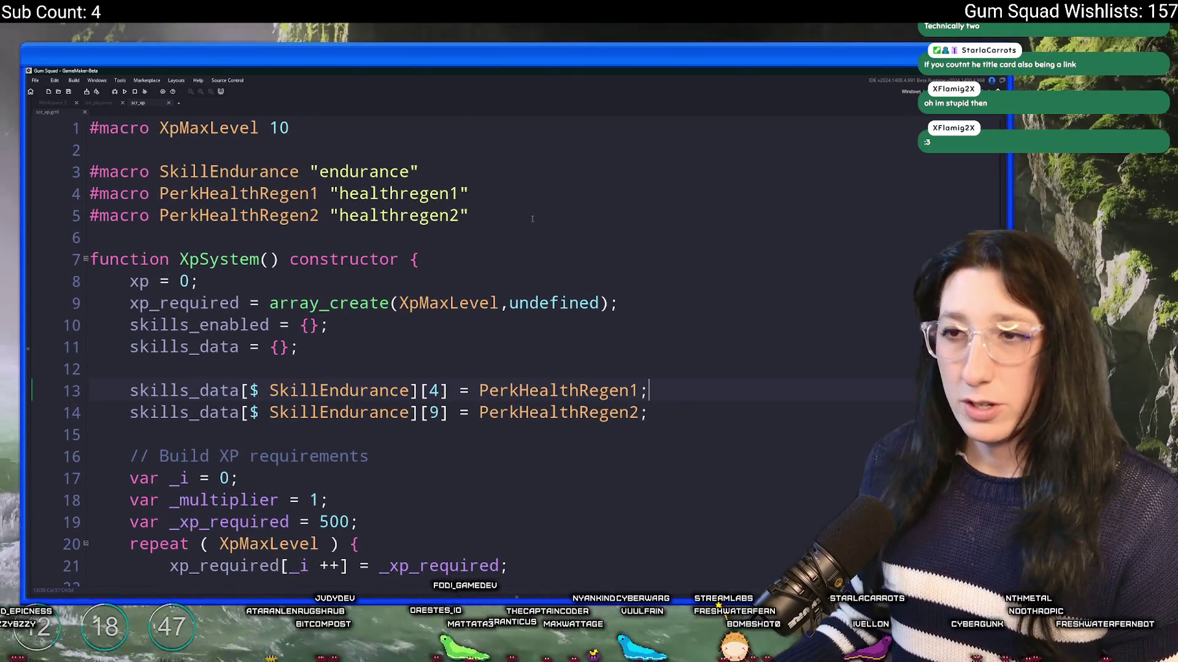
{"action": "left_click", "coordinate": [270, 172]}
{"action": "key", "text": "ctrl+d"}
{"action": "left_click_drag", "start_coordinate": [299, 173], "coordinate": [211, 173]}
{"action": "key", "text": "BackSpace"}
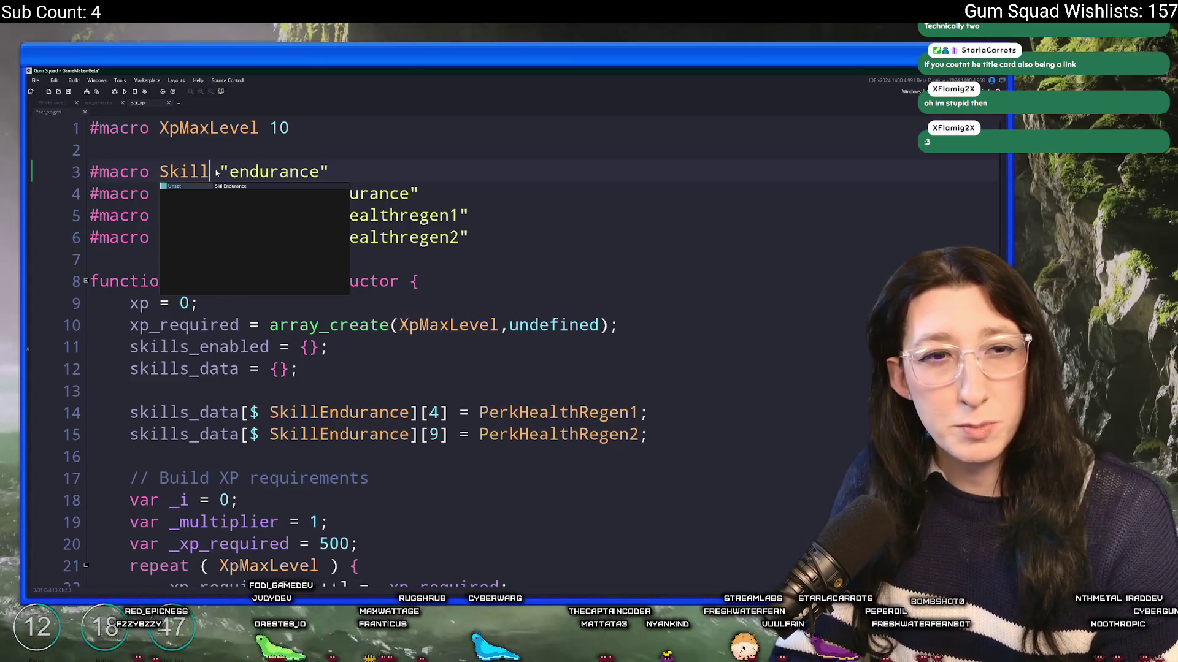
{"action": "type", "text": "Marksmanship"}
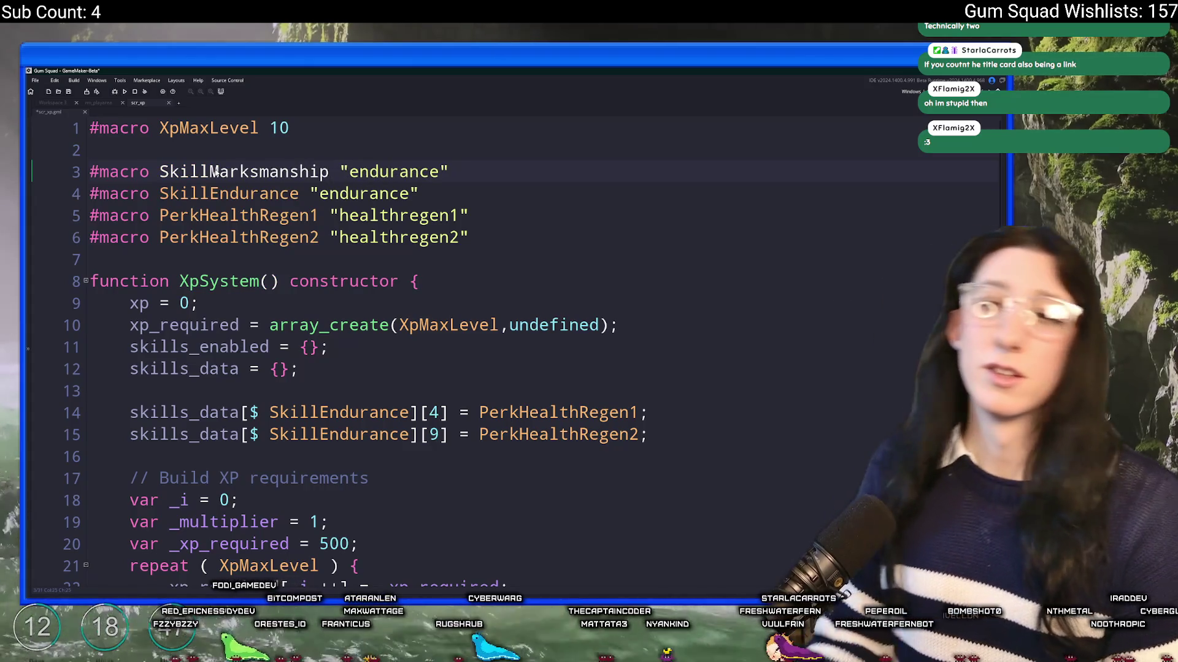
{"action": "left_click_drag", "start_coordinate": [209, 172], "coordinate": [338, 172]}
{"action": "left_click", "coordinate": [378, 172]}
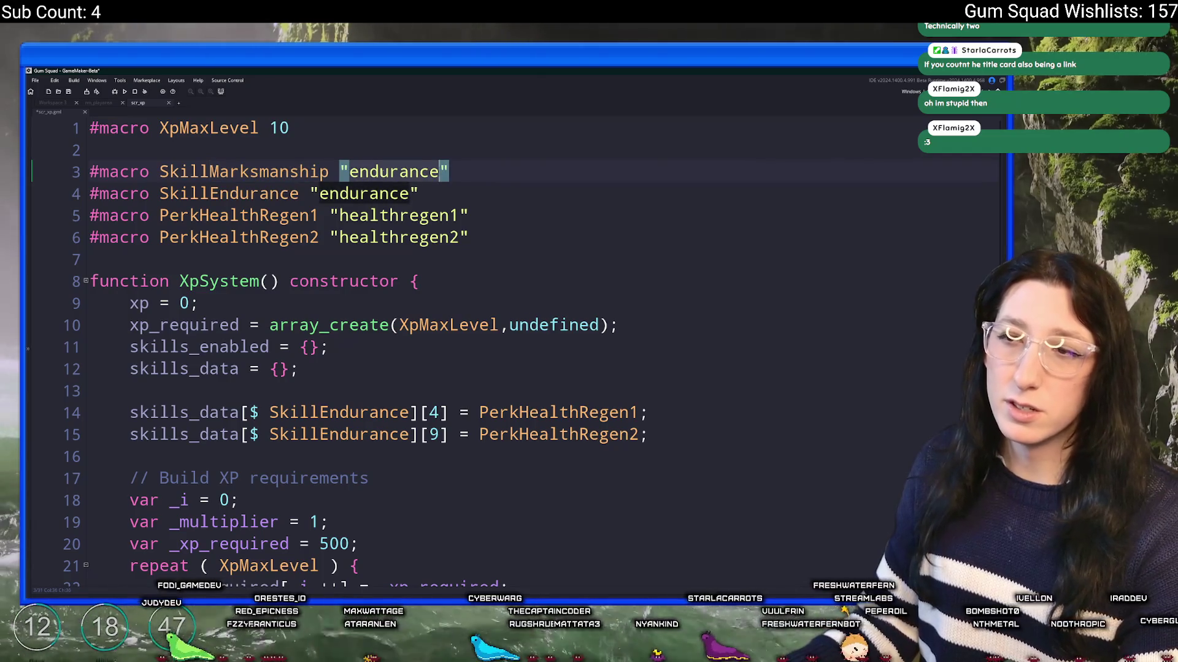
{"action": "type", "text": "marksmanship"}
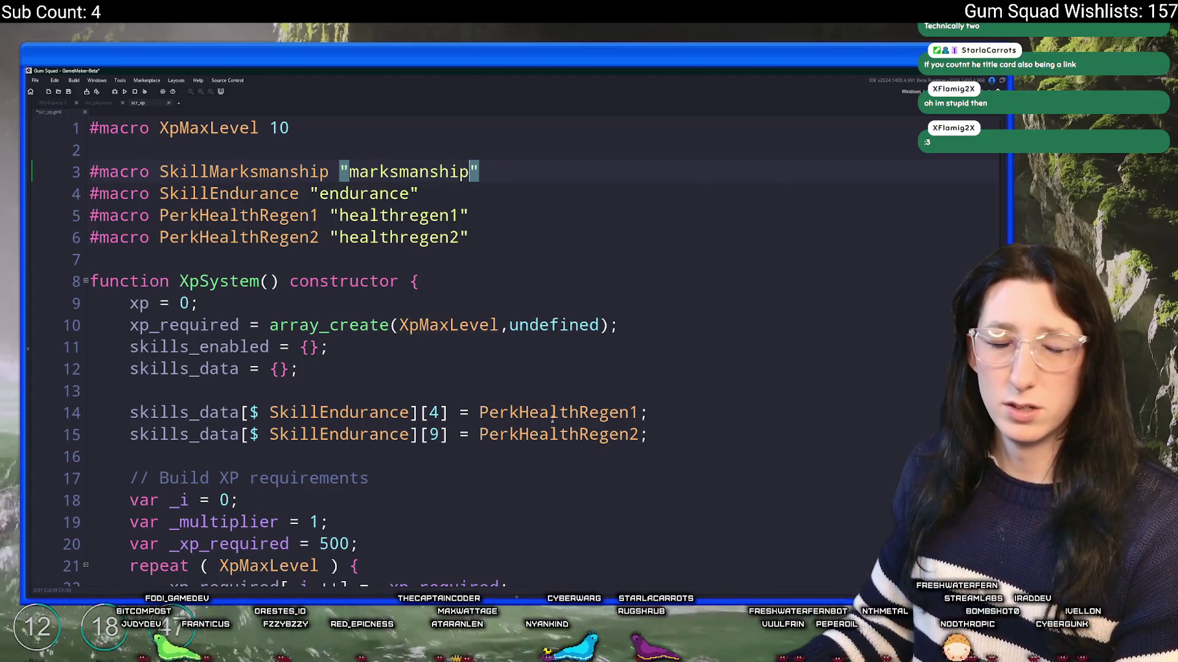
{"action": "left_click", "coordinate": [331, 172]}
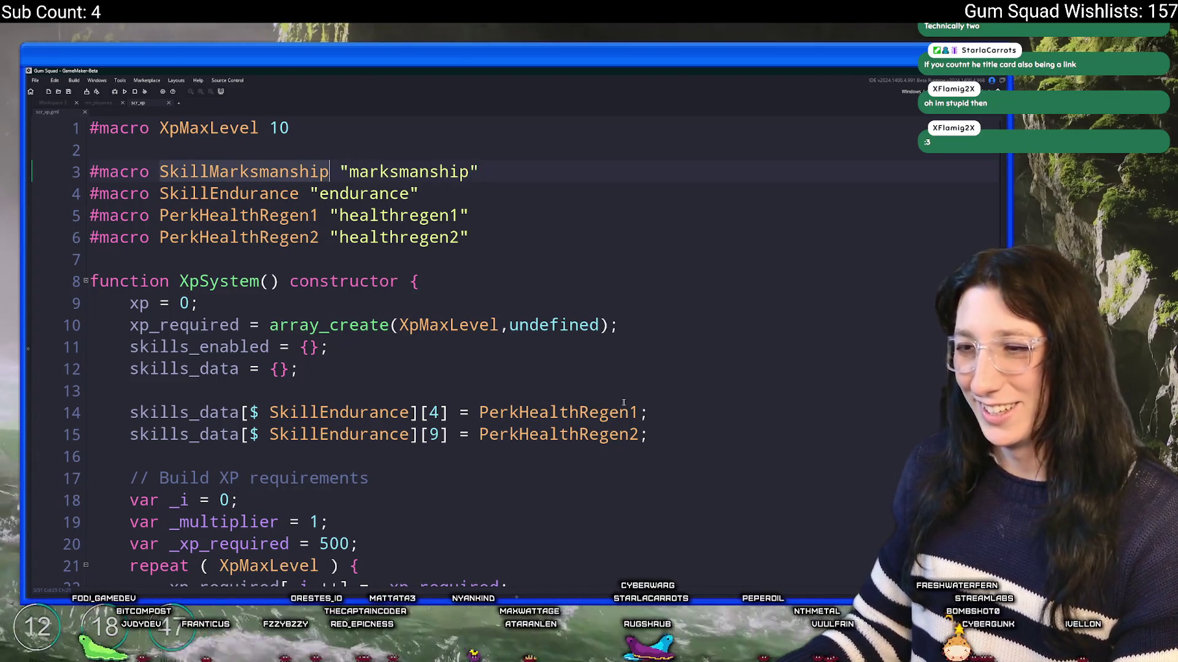
Duplicate the two endurance perk assignment lines, then undo that duplication
{"action": "left_click_drag", "start_coordinate": [650, 434], "coordinate": [693, 390]}
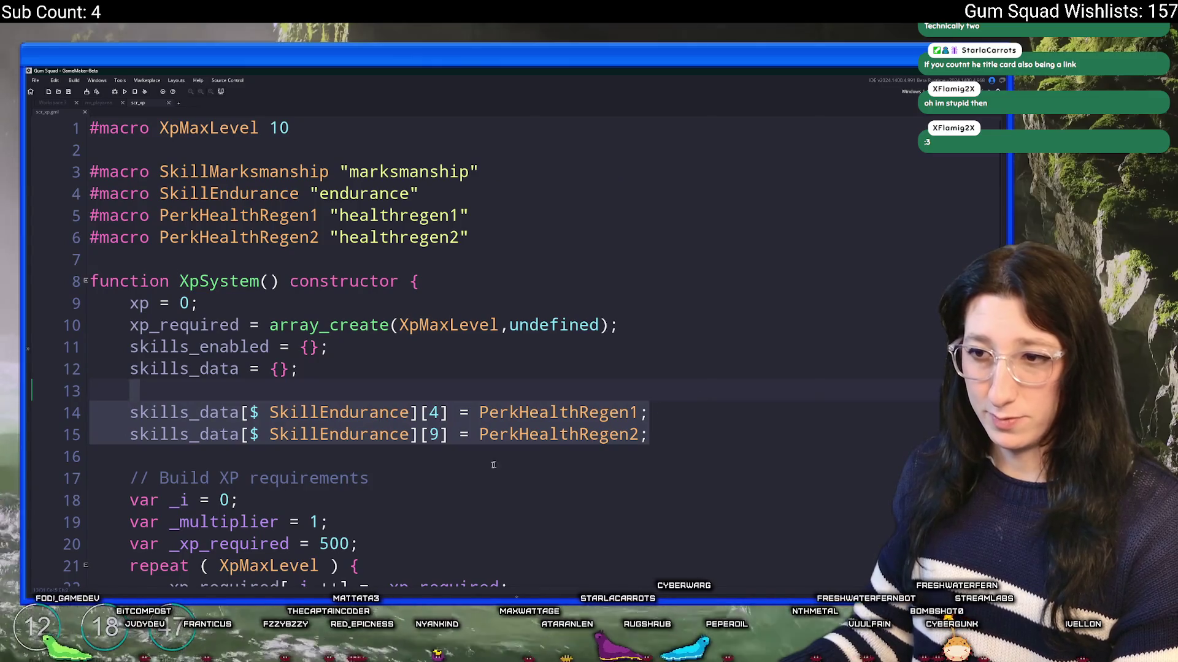
{"action": "key", "text": "ctrl+d"}
{"action": "key", "text": "ctrl+z"}
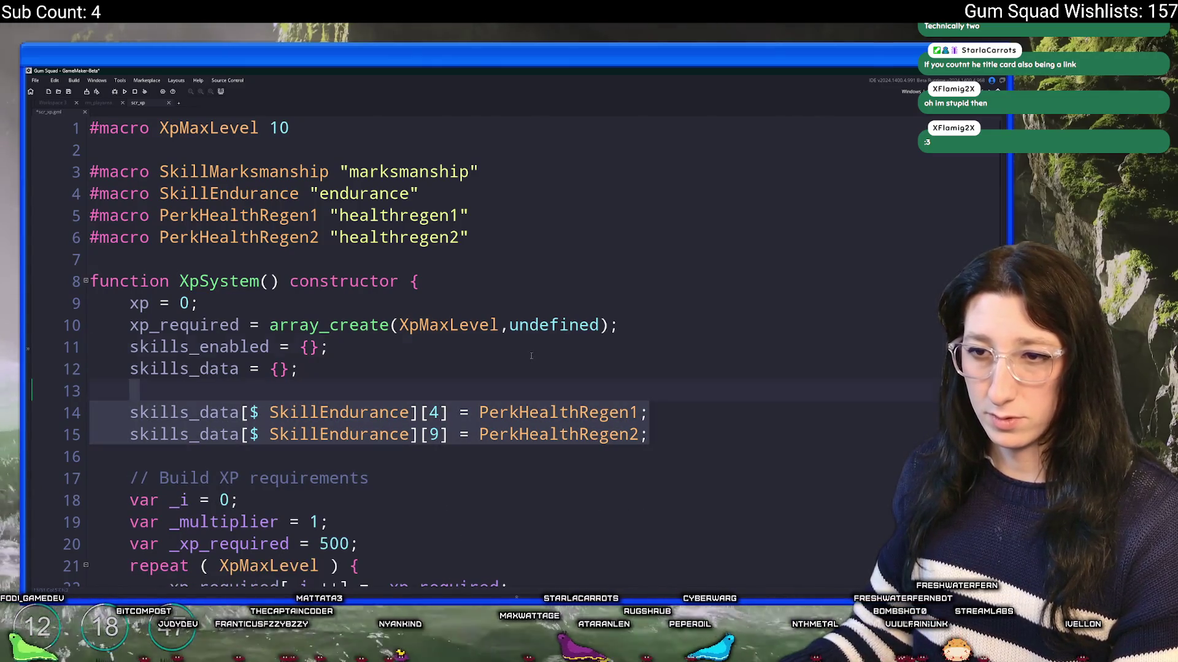
{"action": "left_click", "coordinate": [531, 355]}
{"action": "left_click", "coordinate": [115, 422]}
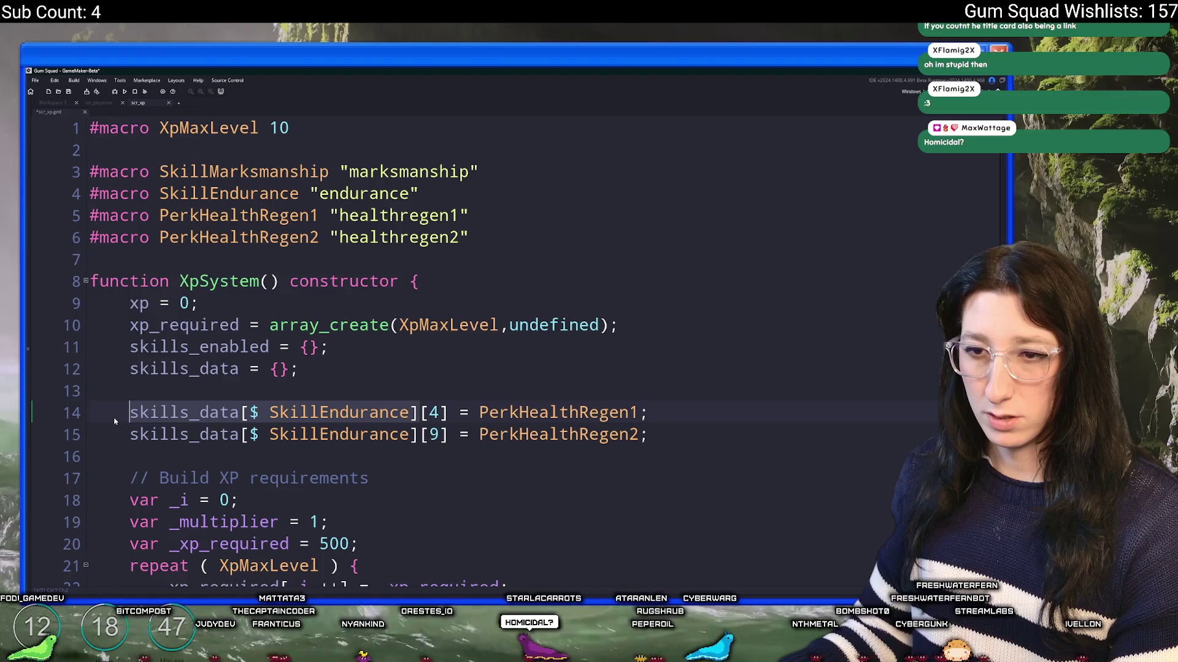
Start a new skills_data[$ SkillEndurance] = assignment line above the perk assignments
{"action": "key", "text": "ctrl+c"}
{"action": "key", "text": "Up"}
{"action": "key", "text": "Return"}
{"action": "key", "text": "ctrl+v"}
{"action": "type", "text": "="}
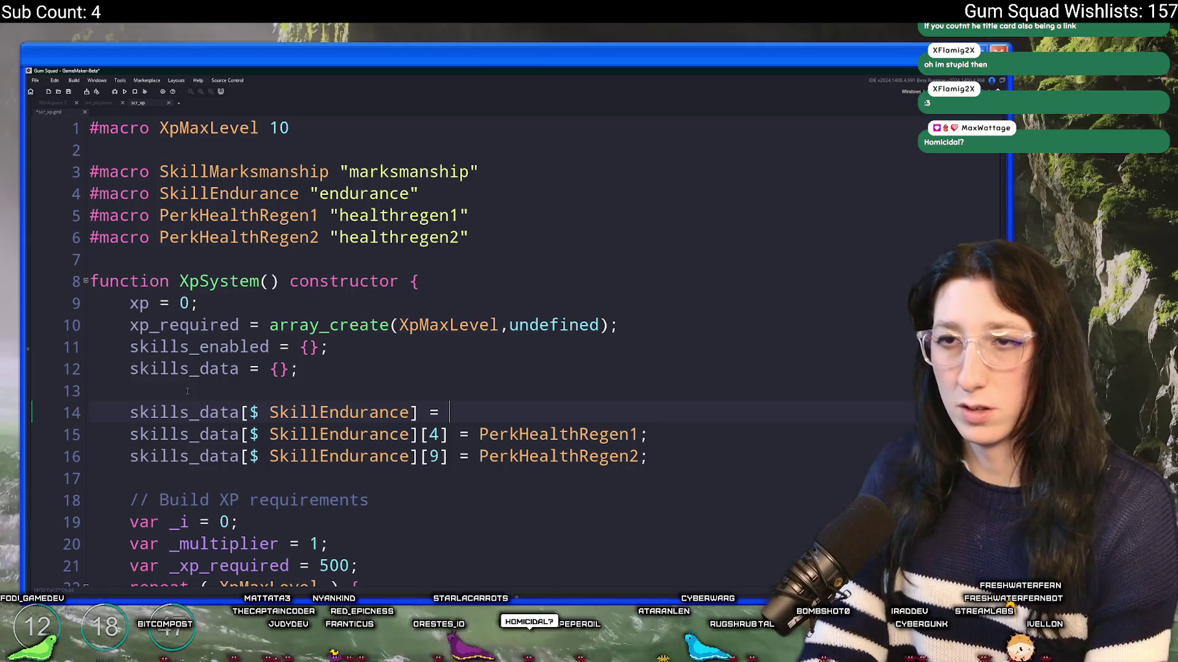
Add '#macro LevelsPerSkill 10' below XpMaxLevel and save the script
{"action": "left_click", "coordinate": [289, 127]}
{"action": "key", "text": "Return"}
{"action": "type", "text": "#macro "}
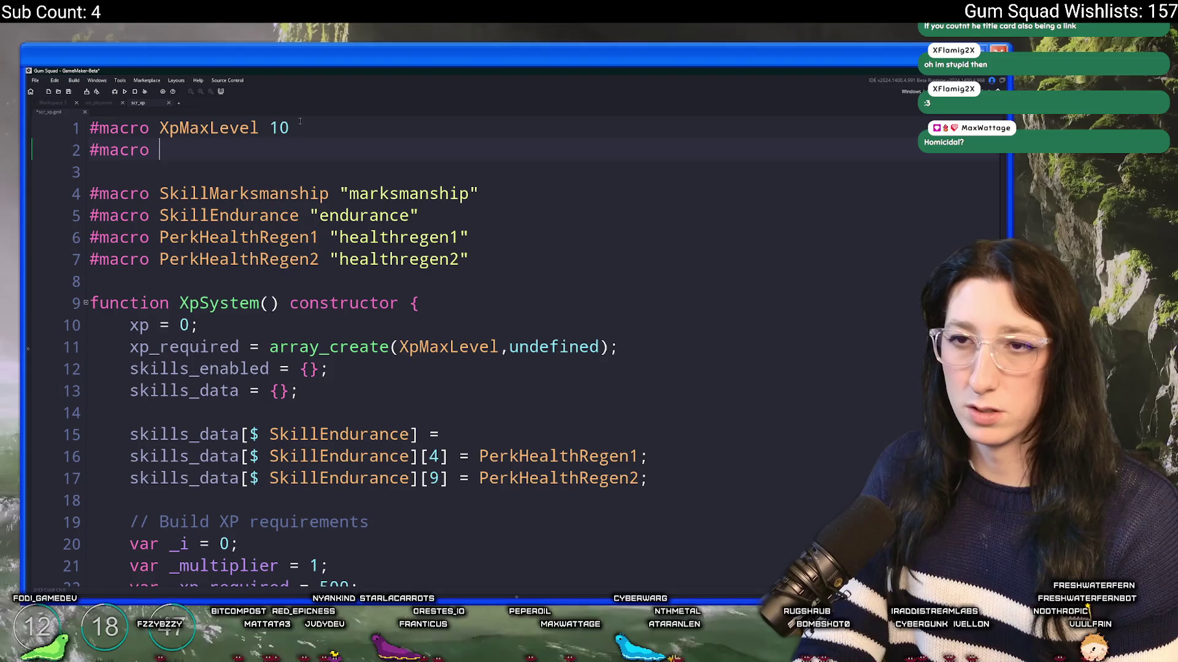
{"action": "type", "text": "Leve"}
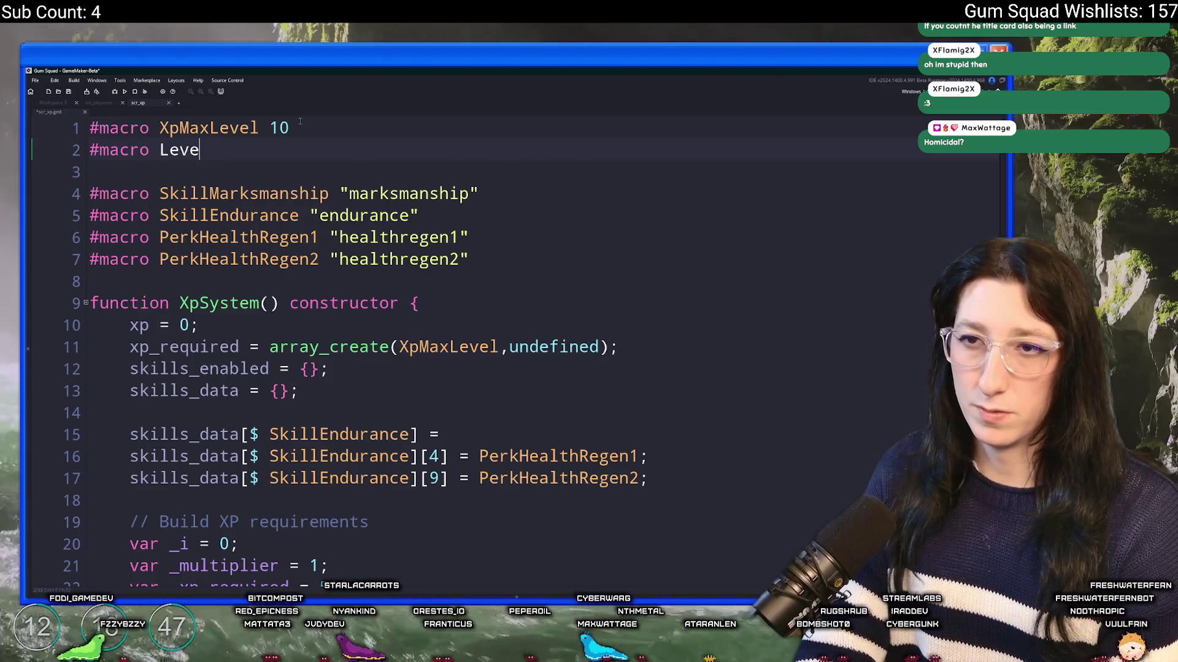
{"action": "type", "text": "lsPerSkill 10"}
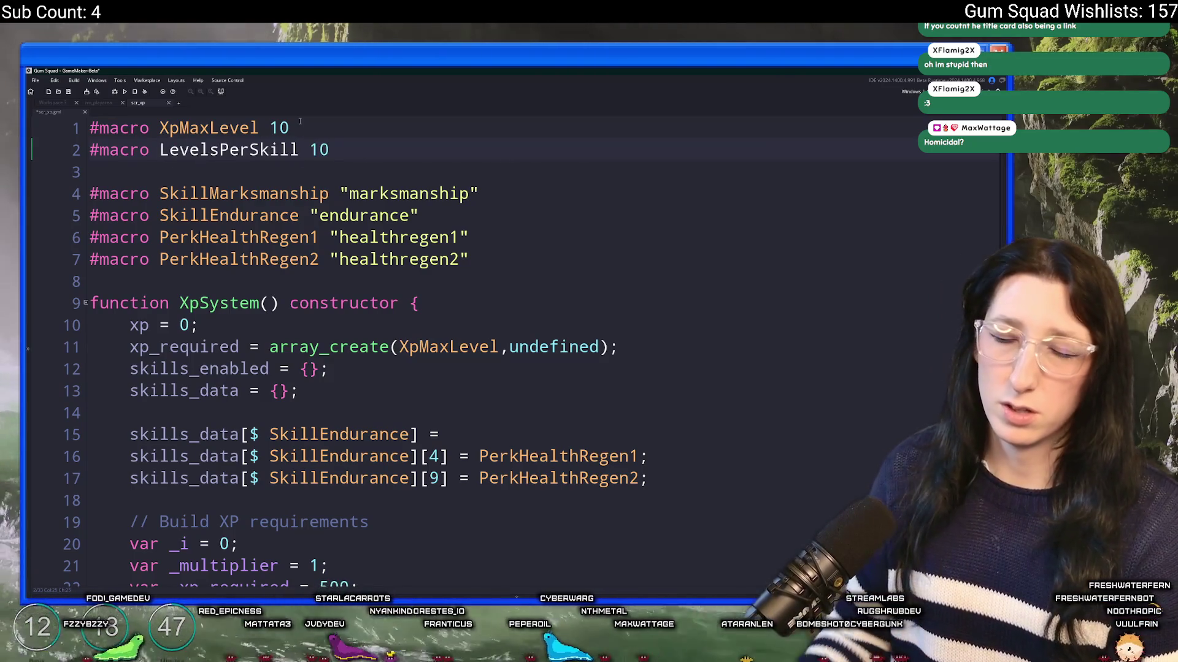
{"action": "double_click", "coordinate": [270, 150]}
{"action": "key", "text": "ctrl+s"}
{"action": "key", "text": "Up"}
Set the endurance entry to array_create(LevelsPerSkill,undefined);
{"action": "left_click", "coordinate": [528, 429]}
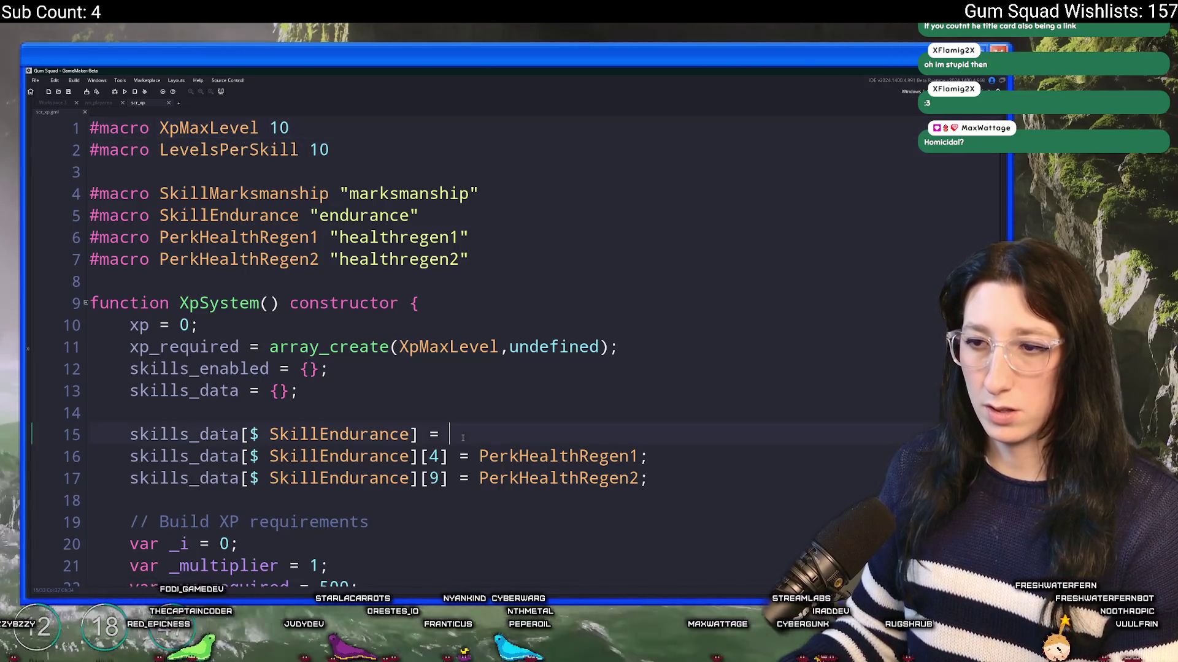
{"action": "type", "text": "LevelsPerSkill"}
{"action": "key", "text": "ctrl+BackSpace"}
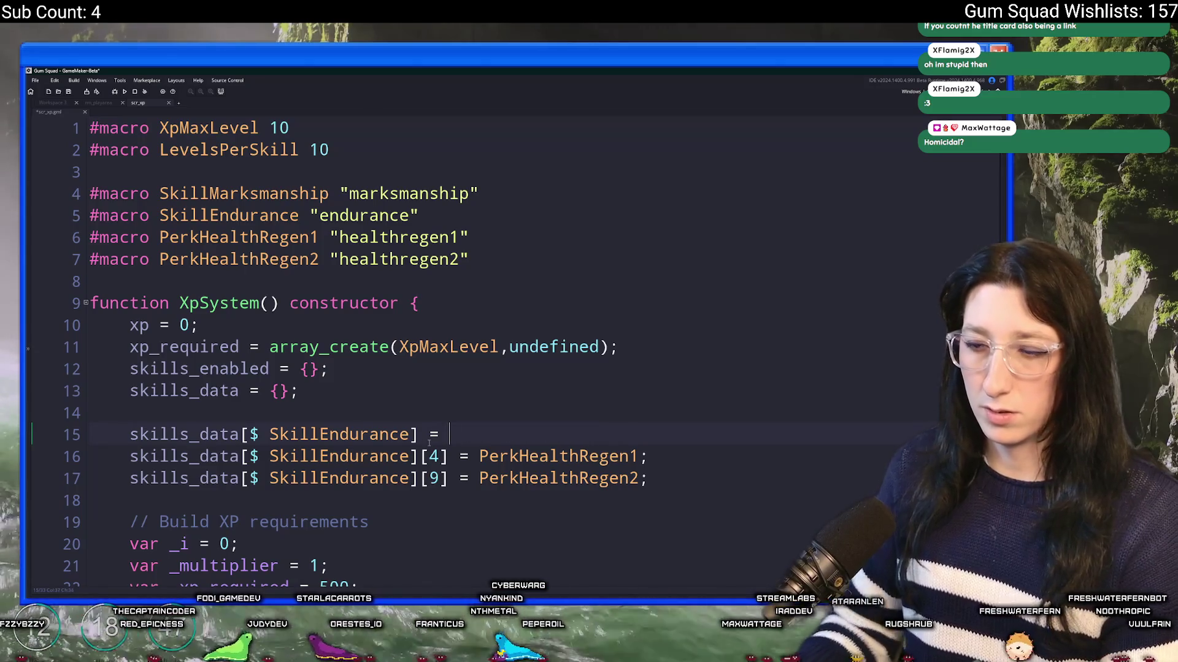
{"action": "type", "text": "array_cjreate"}
{"action": "key", "text": "BackSpace"}
{"action": "key", "text": "BackSpace"}
{"action": "key", "text": "BackSpace"}
{"action": "key", "text": "BackSpace"}
{"action": "key", "text": "BackSpace"}
{"action": "type", "text": "reate(LevelsPerSkill"}
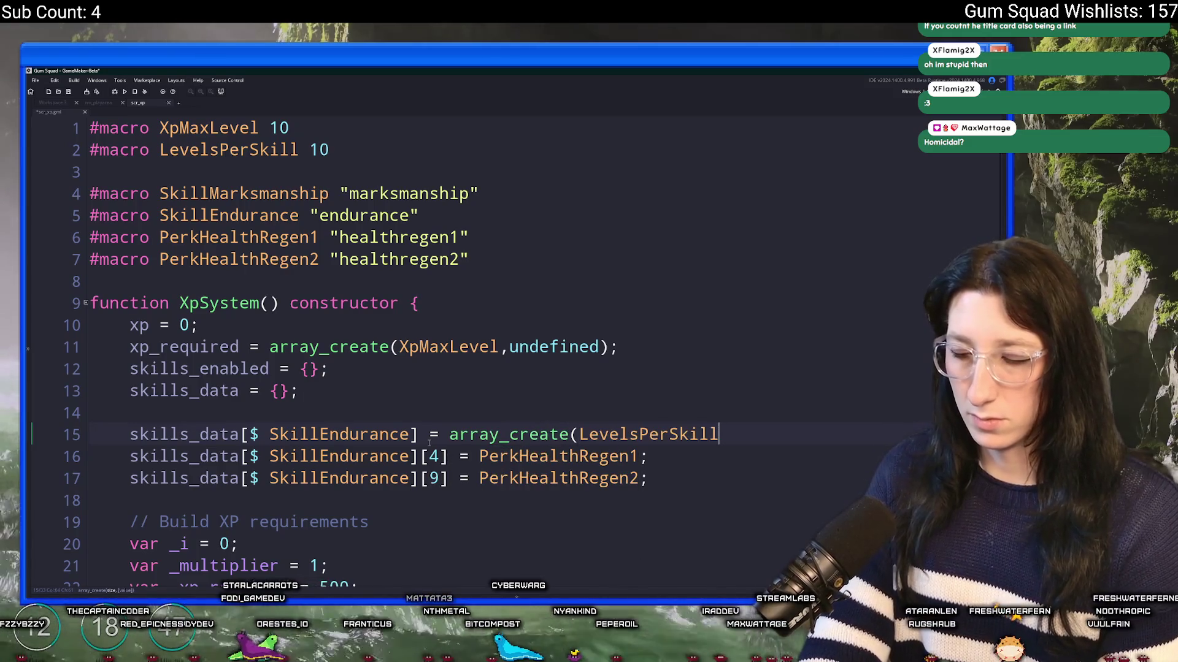
{"action": "type", "text": ",undefined);"}
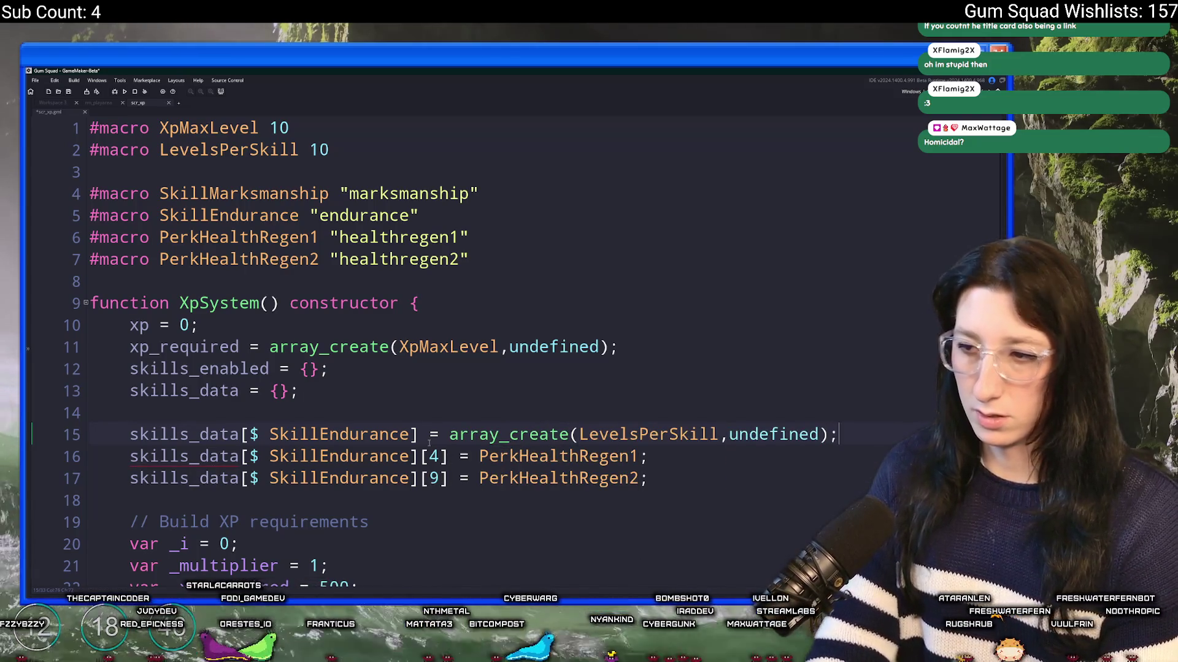
Remove the undefined argument from xp_required's array_create(XpMaxLevel) call
{"action": "left_click", "coordinate": [589, 347]}
{"action": "scroll", "coordinate": [552, 343], "scroll_direction": "down", "scroll_amount": 1}
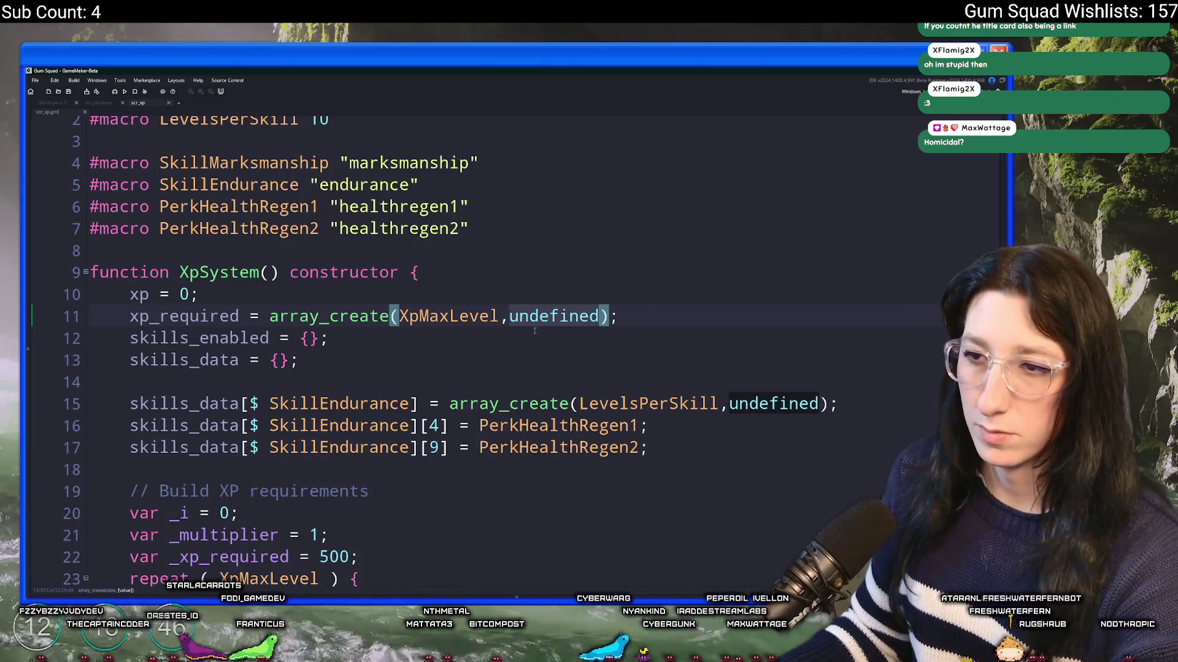
{"action": "key", "text": "ctrl+BackSpace"}
{"action": "key", "text": "BackSpace"}
{"action": "key", "text": "Down"}
{"action": "scroll", "coordinate": [531, 334], "scroll_direction": "down", "scroll_amount": 2}
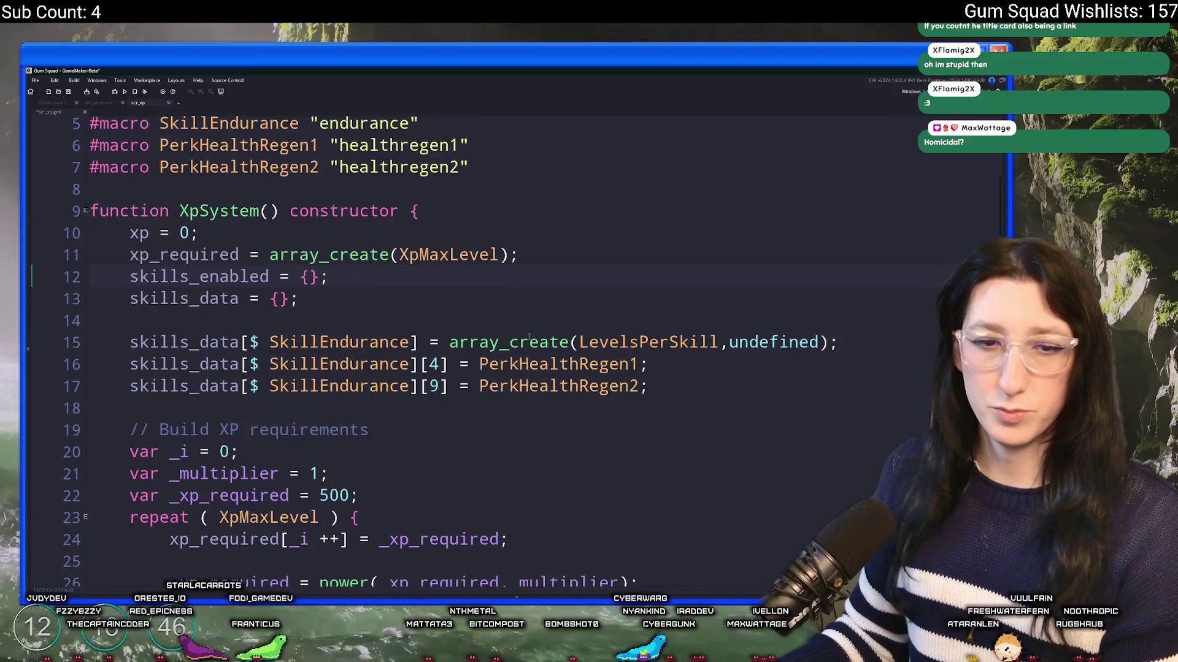
{"action": "mouse_move", "coordinate": [164, 351]}
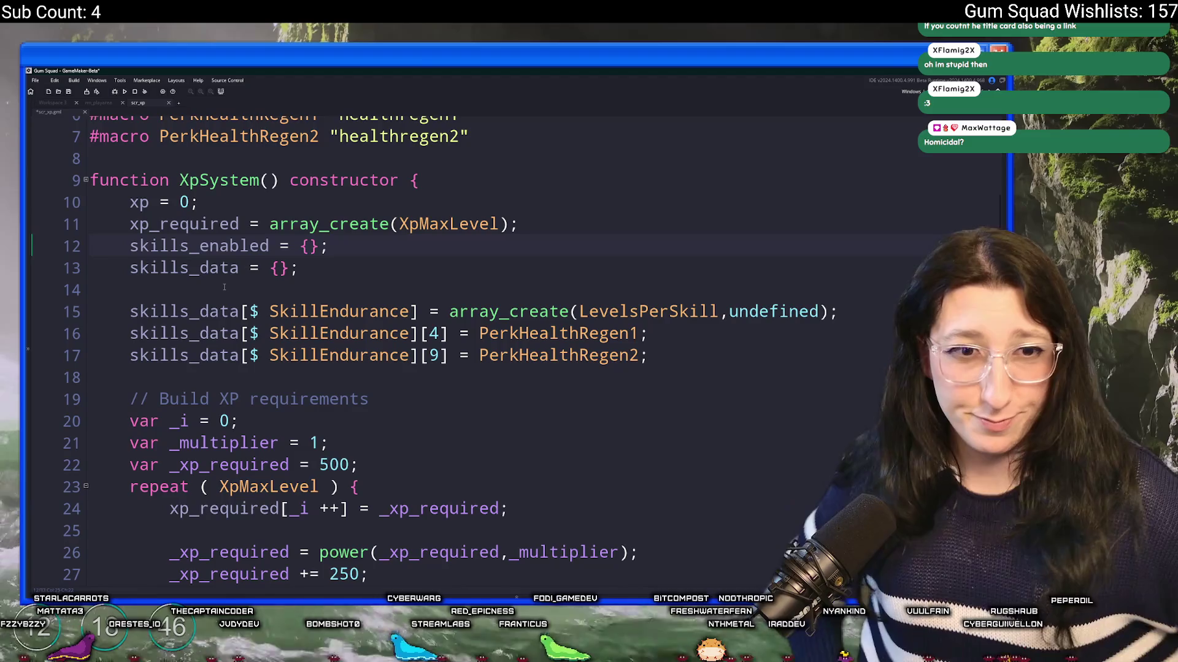
{"action": "left_click", "coordinate": [485, 136]}
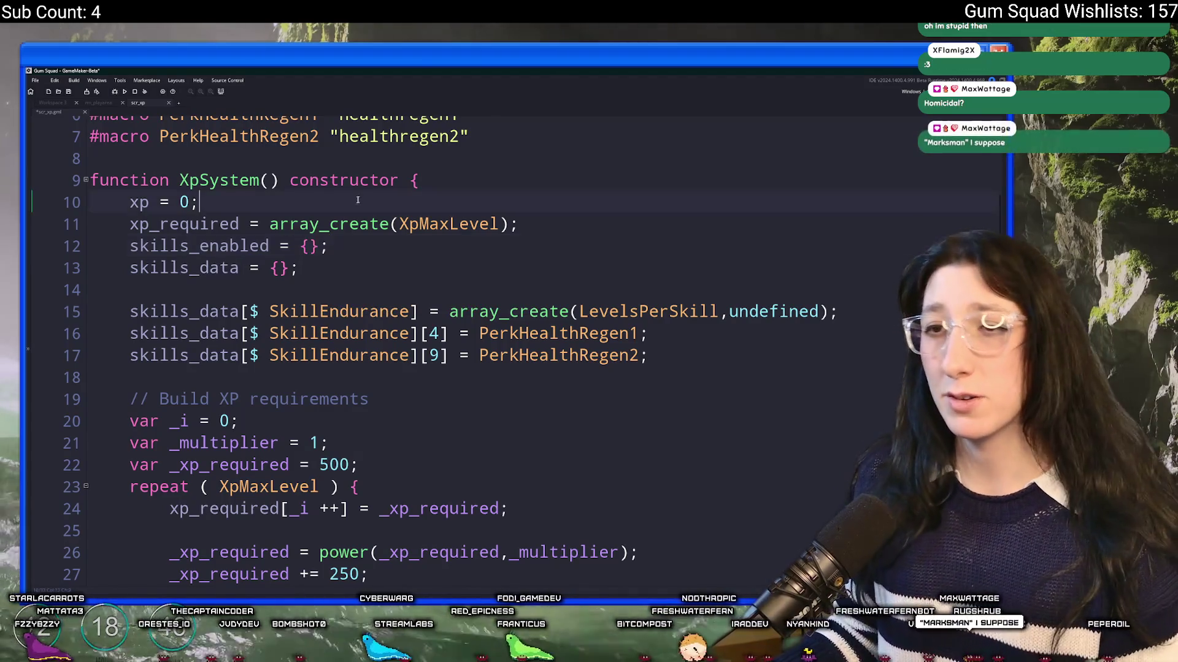
{"action": "scroll", "coordinate": [487, 184], "scroll_direction": "up", "scroll_amount": 2}
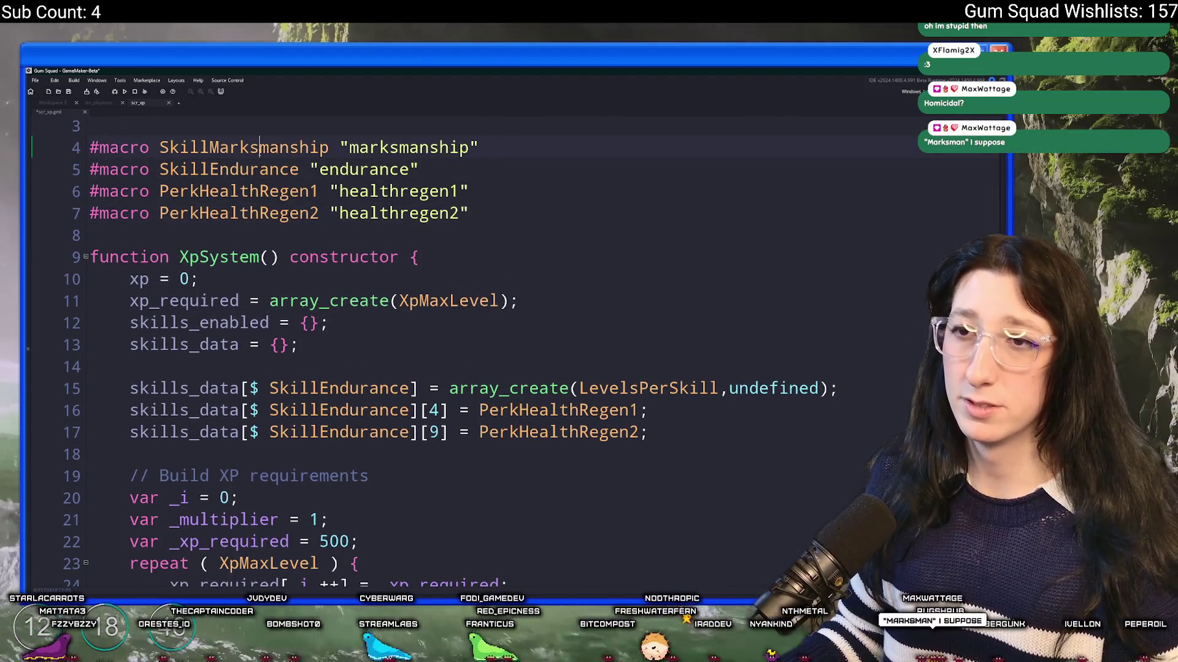
{"action": "scroll", "coordinate": [264, 165], "scroll_direction": "down", "scroll_amount": 3}
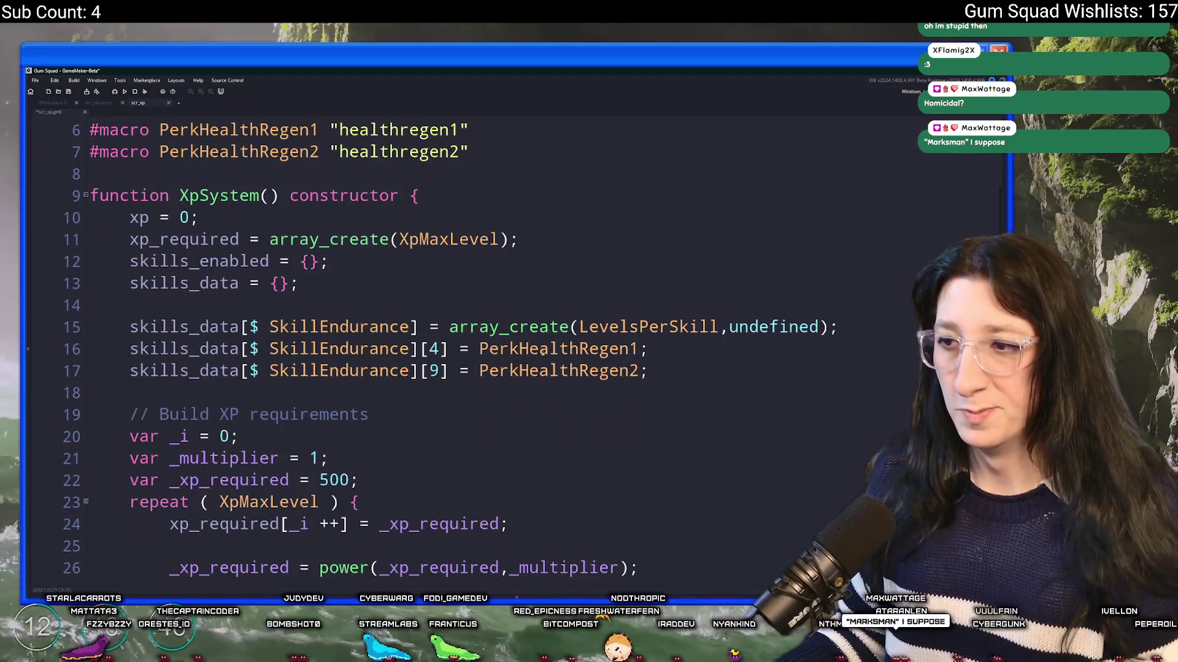
{"action": "scroll", "coordinate": [543, 350], "scroll_direction": "up", "scroll_amount": 3}
{"action": "left_click", "coordinate": [471, 195]}
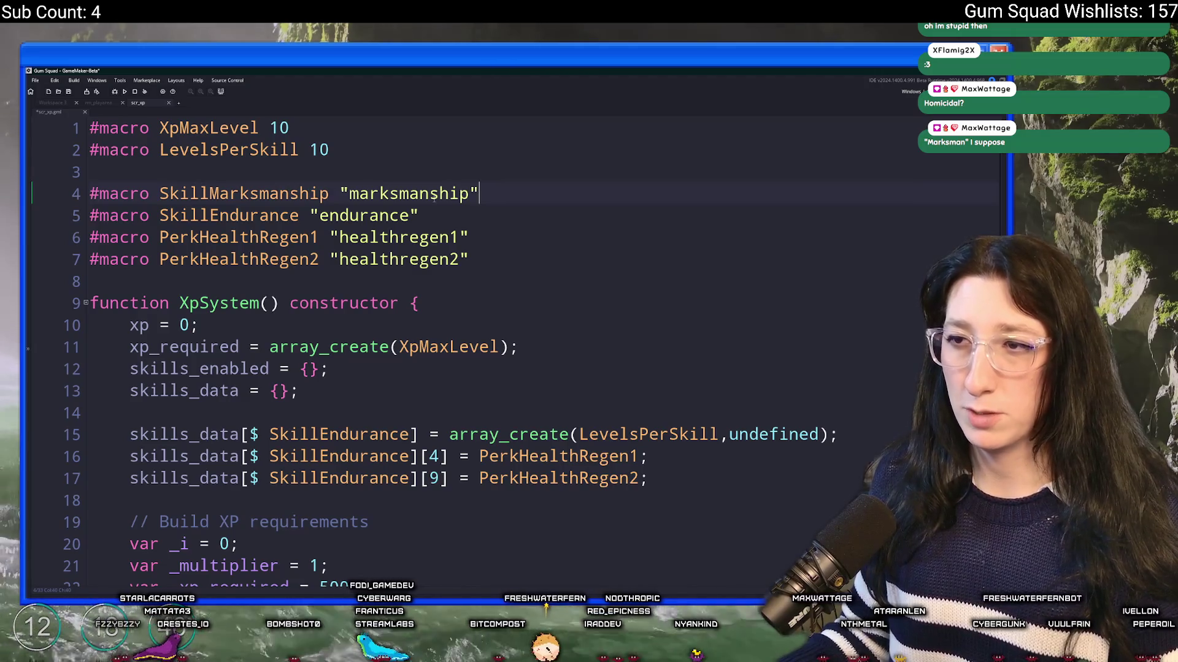
{"action": "scroll", "coordinate": [408, 247], "scroll_direction": "down", "scroll_amount": 4}
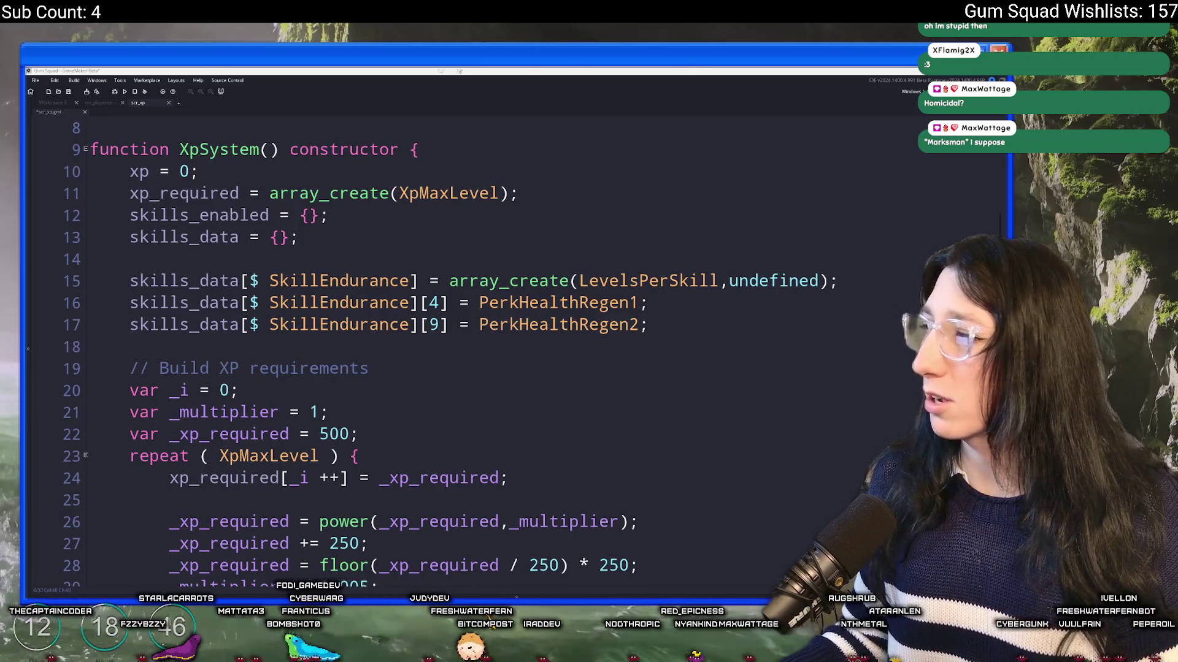
{"action": "type", "text": "marksmanship"}
{"action": "key", "text": "Return"}
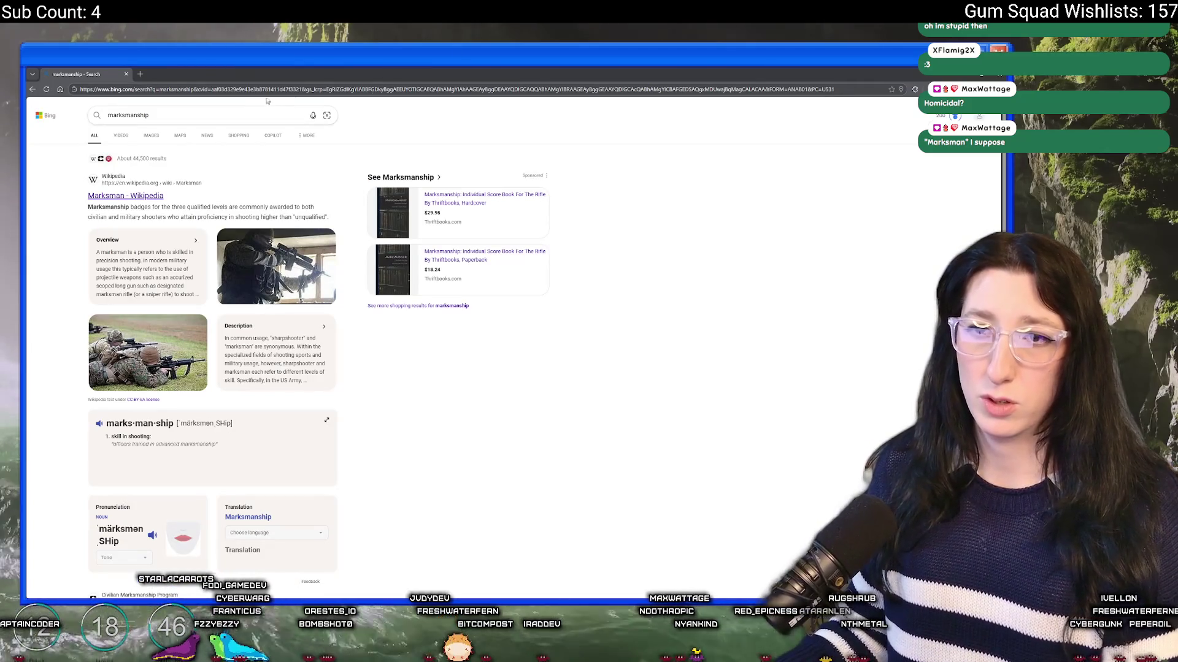
{"action": "key", "text": "alt+Tab"}
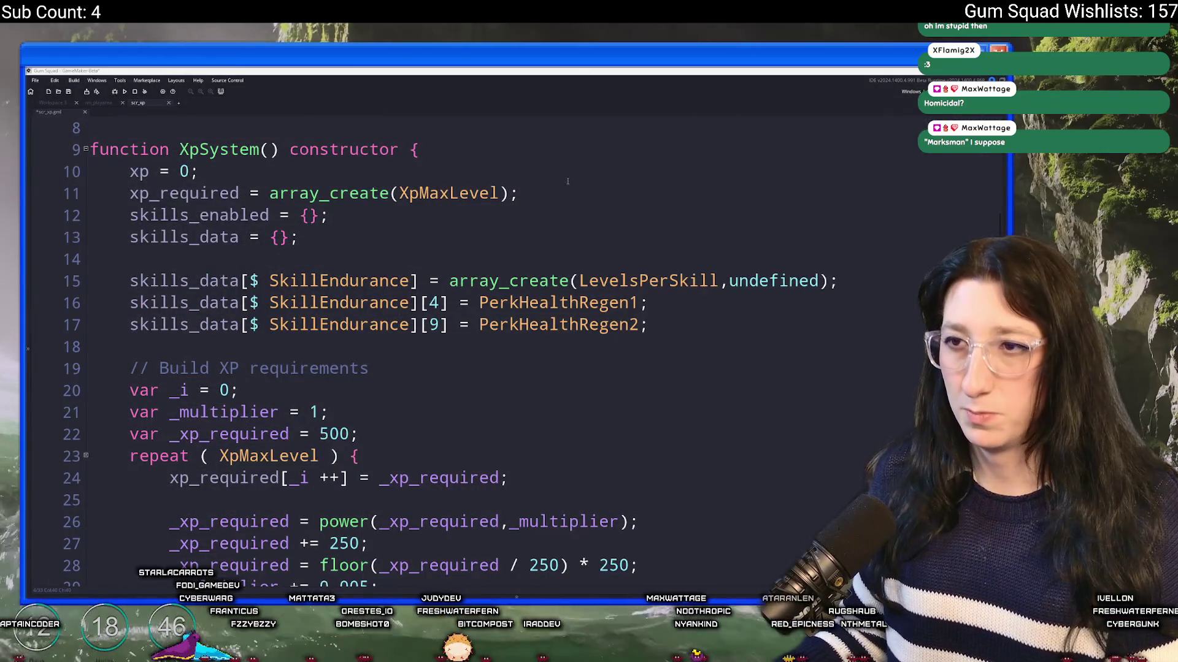
Duplicate the three endurance skills_data lines as lines 19–21
{"action": "scroll", "coordinate": [568, 181], "scroll_direction": "down", "scroll_amount": 4}
{"action": "scroll", "coordinate": [606, 286], "scroll_direction": "up", "scroll_amount": 3}
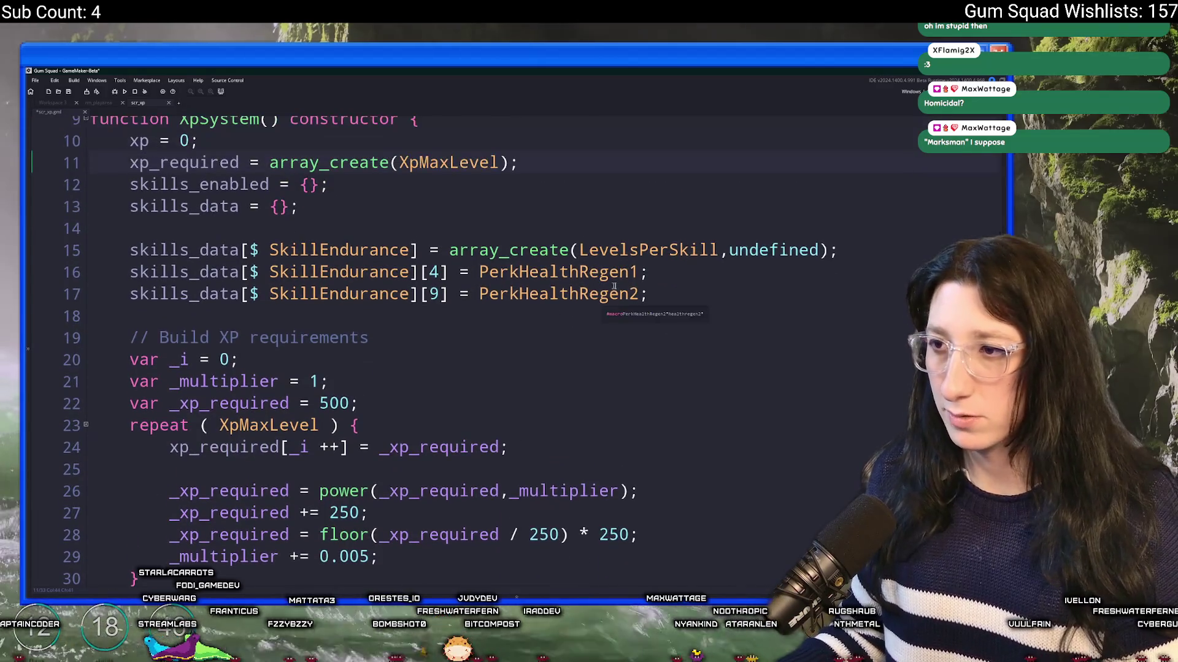
{"action": "left_click_drag", "start_coordinate": [650, 295], "coordinate": [665, 231]}
{"action": "key", "text": "ctrl+d"}
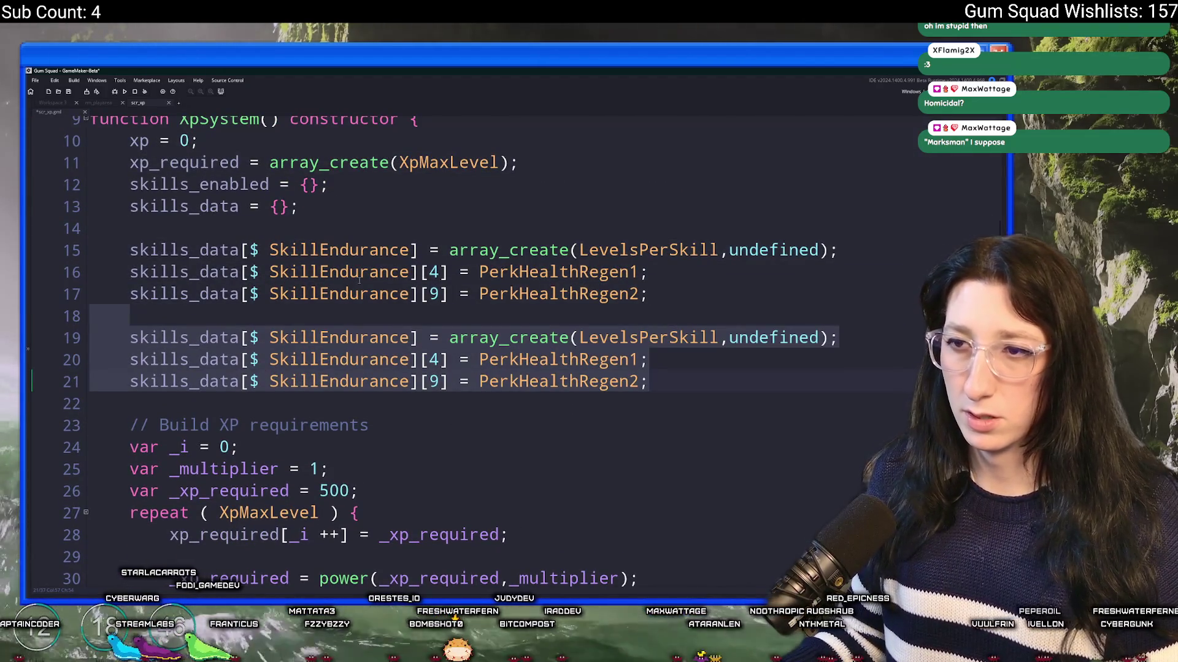
{"action": "double_click", "coordinate": [339, 337]}
{"action": "type", "text": "LevelsPerSkill"}
{"action": "key", "text": "ctrl+z"}
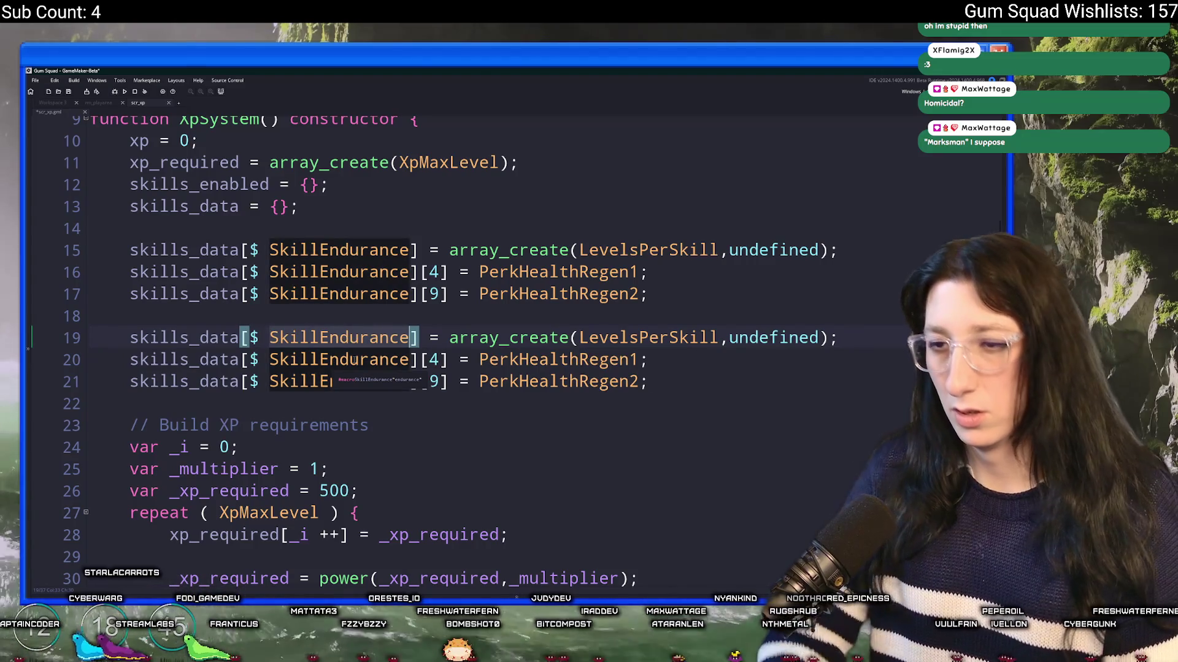
Replace SkillEndurance with SkillMarksmanship on lines 19, 20 and 21
{"action": "type", "text": "SkillM"}
{"action": "key", "text": "Return"}
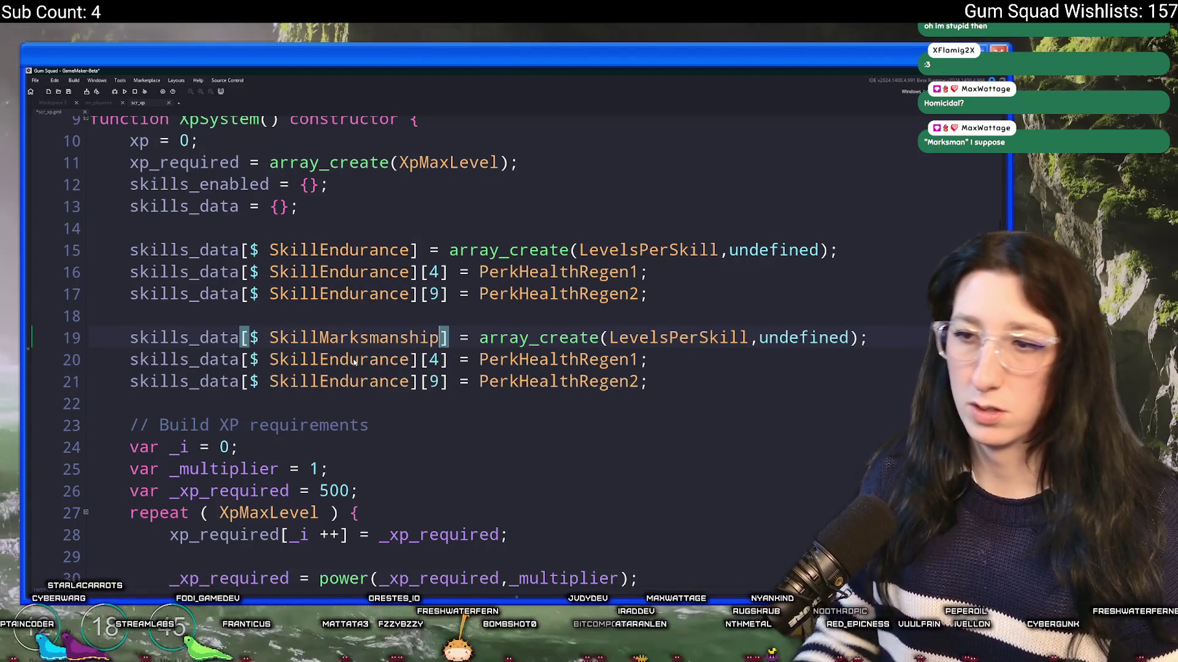
{"action": "key", "text": "ctrl+shift+Left"}
{"action": "key", "text": "ctrl+c"}
{"action": "double_click", "coordinate": [339, 359]}
{"action": "key", "text": "ctrl+v"}
{"action": "double_click", "coordinate": [339, 381]}
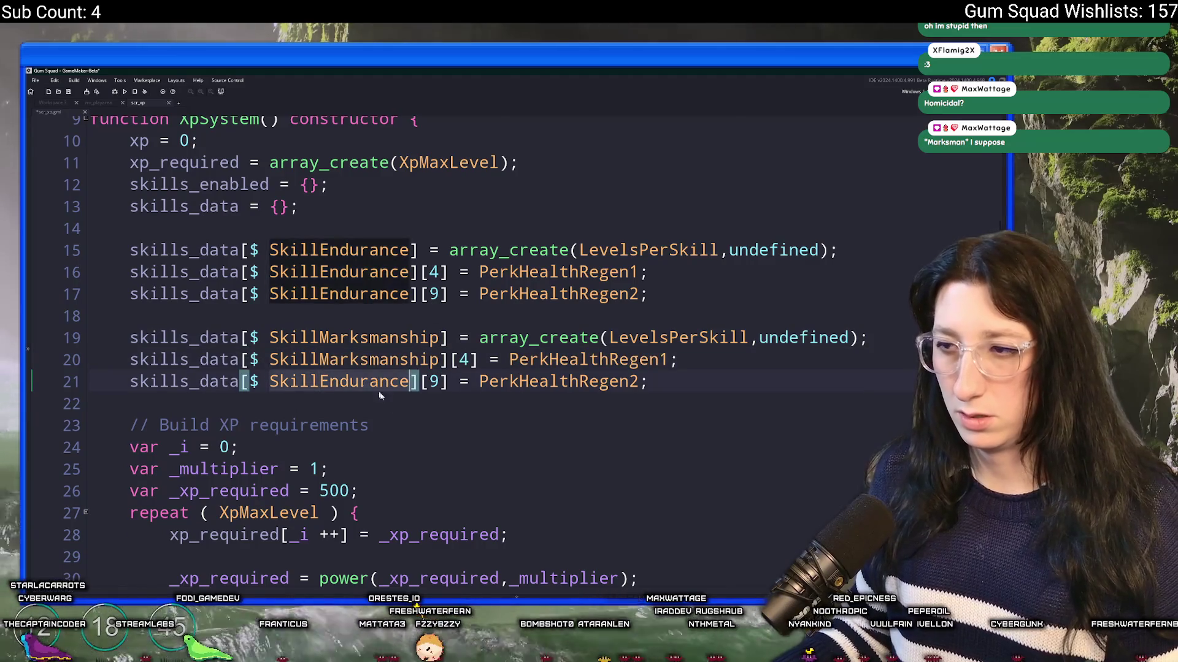
{"action": "key", "text": "ctrl+v"}
Duplicate the PerkHealthRegen macros and rename line 8 to PerkWeaponExpert1 "weaponexpert1"
{"action": "scroll", "coordinate": [406, 327], "scroll_direction": "up", "scroll_amount": 2}
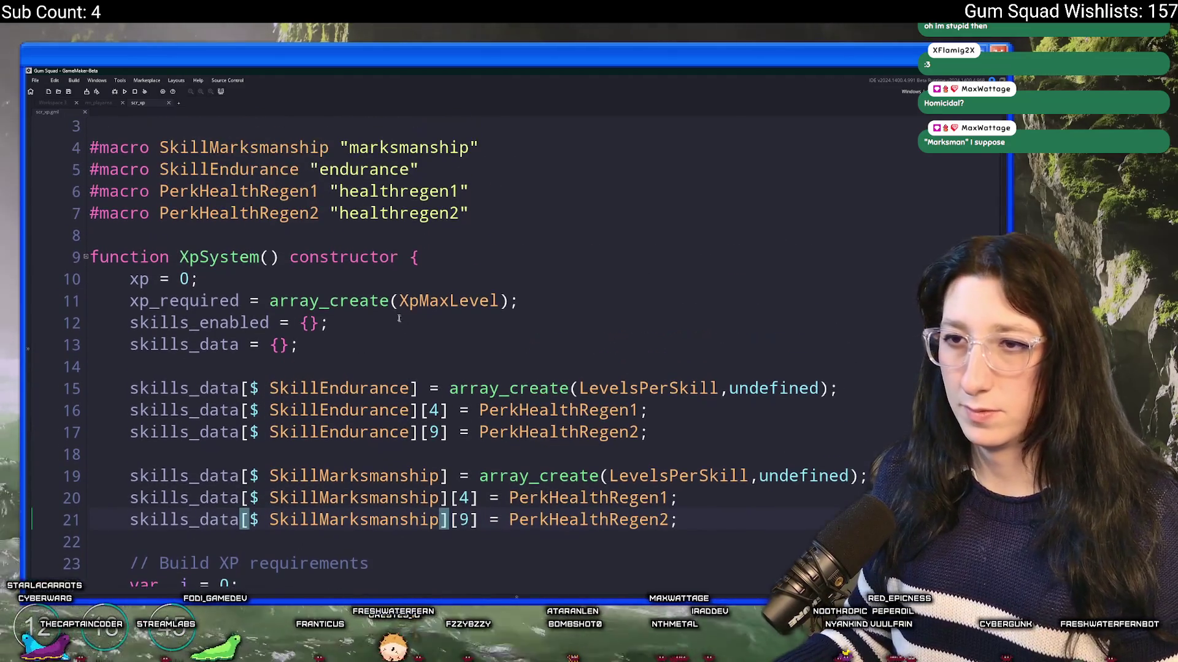
{"action": "left_click_drag", "start_coordinate": [472, 213], "coordinate": [90, 187]}
{"action": "key", "text": "ctrl+d"}
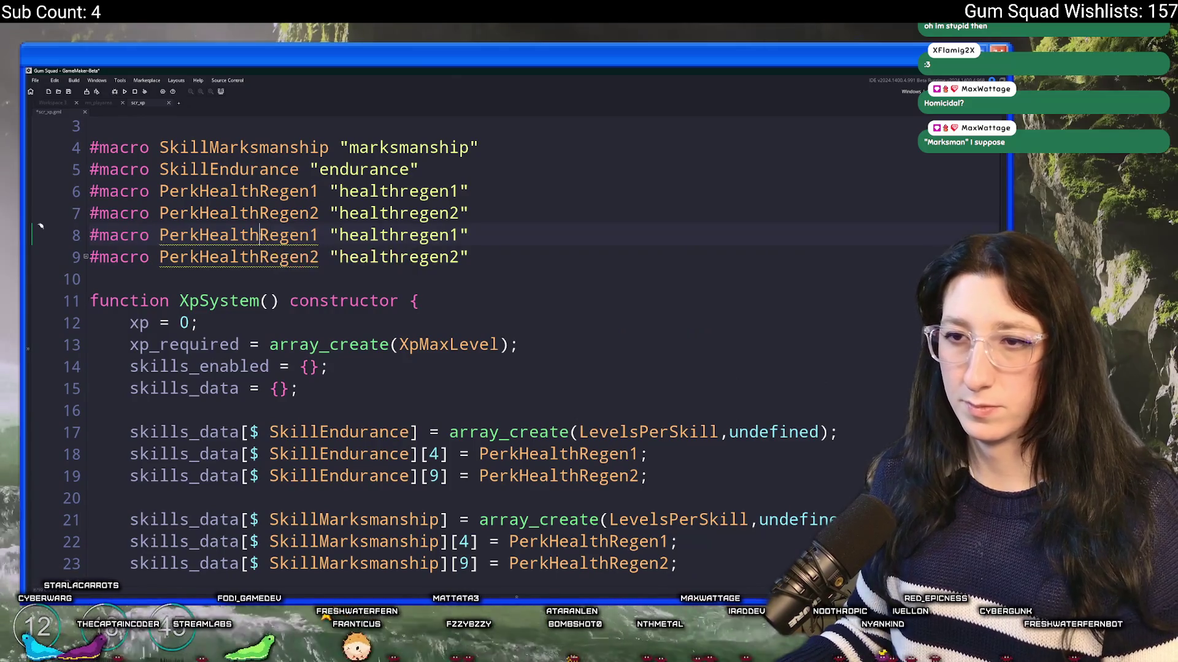
{"action": "left_click", "coordinate": [201, 236]}
{"action": "key", "text": "Delete"}
{"action": "key", "text": "Delete"}
{"action": "key", "text": "Delete"}
{"action": "type", "text": "WeaponDura"}
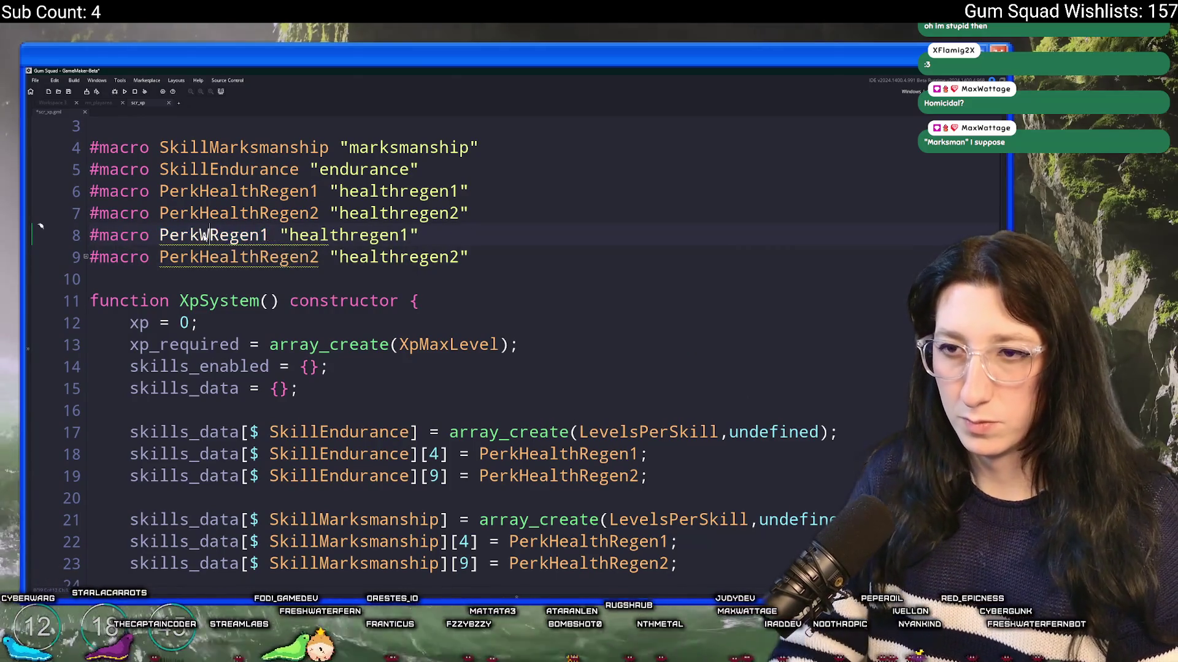
{"action": "key", "text": "BackSpace"}
{"action": "key", "text": "BackSpace"}
{"action": "key", "text": "BackSpace"}
{"action": "type", "text": "Expert"}
{"action": "key", "text": "Right"}
{"action": "key", "text": "Right"}
{"action": "key", "text": "Right"}
{"action": "key", "text": "BackSpace"}
{"action": "key", "text": "BackSpace"}
{"action": "key", "text": "BackSpace"}
{"action": "key", "text": "BackSpace"}
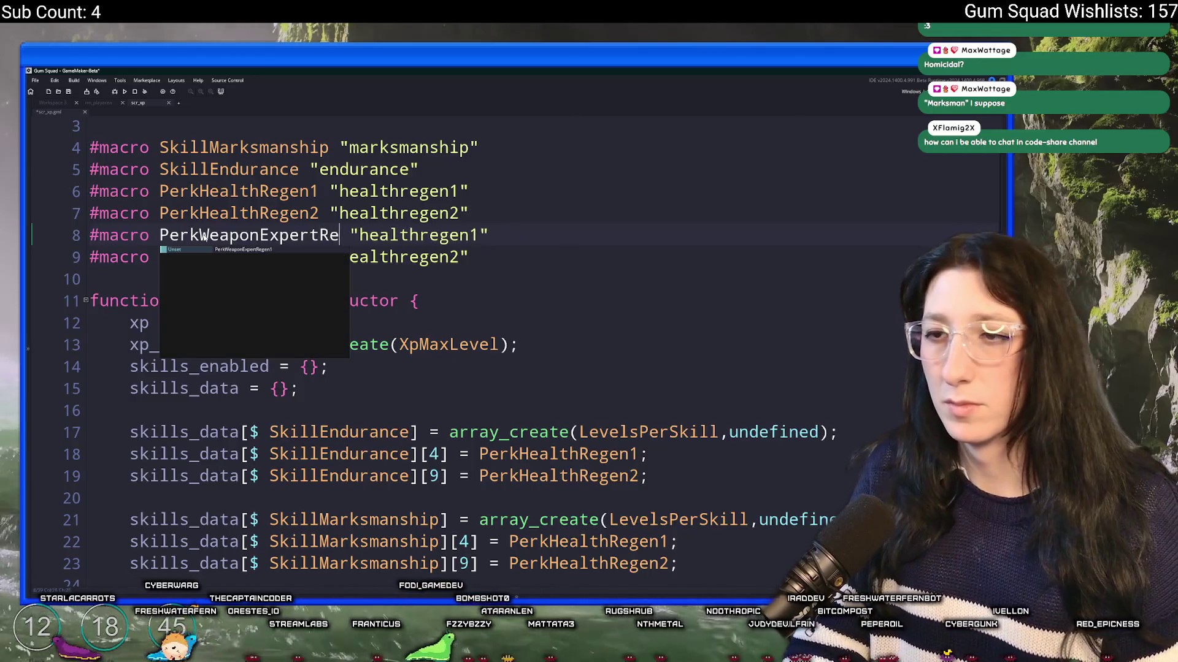
{"action": "type", "text": "1"}
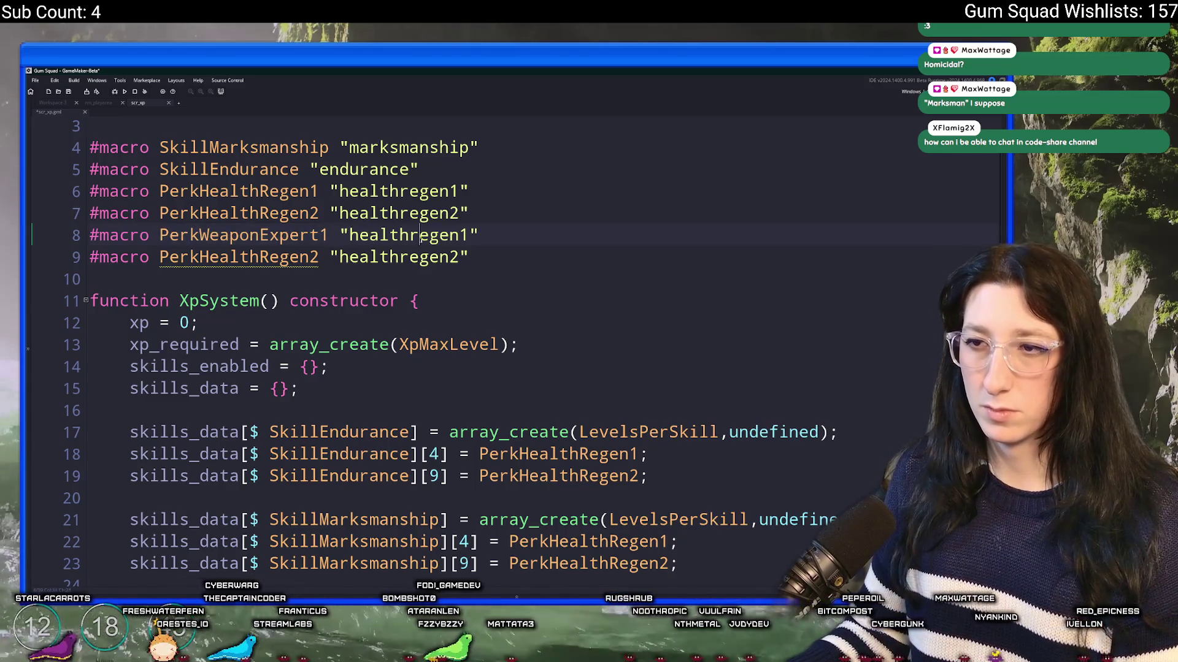
{"action": "double_click", "coordinate": [385, 236]}
{"action": "type", "text": "weaponexpert"}
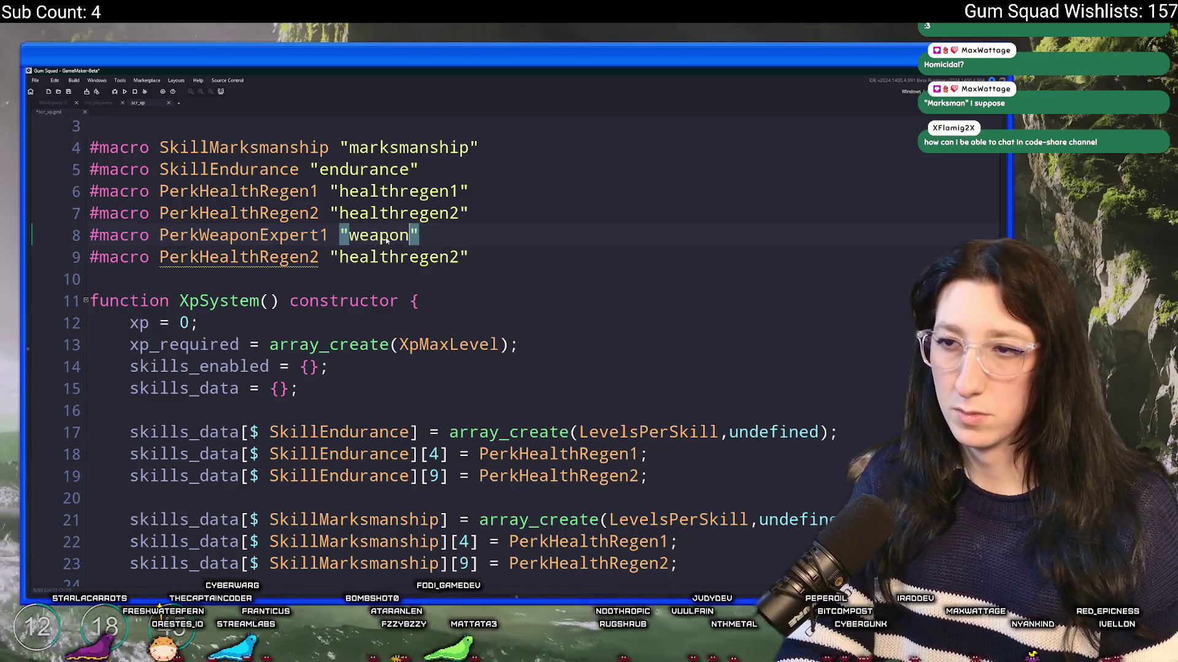
{"action": "type", "text": "1"}
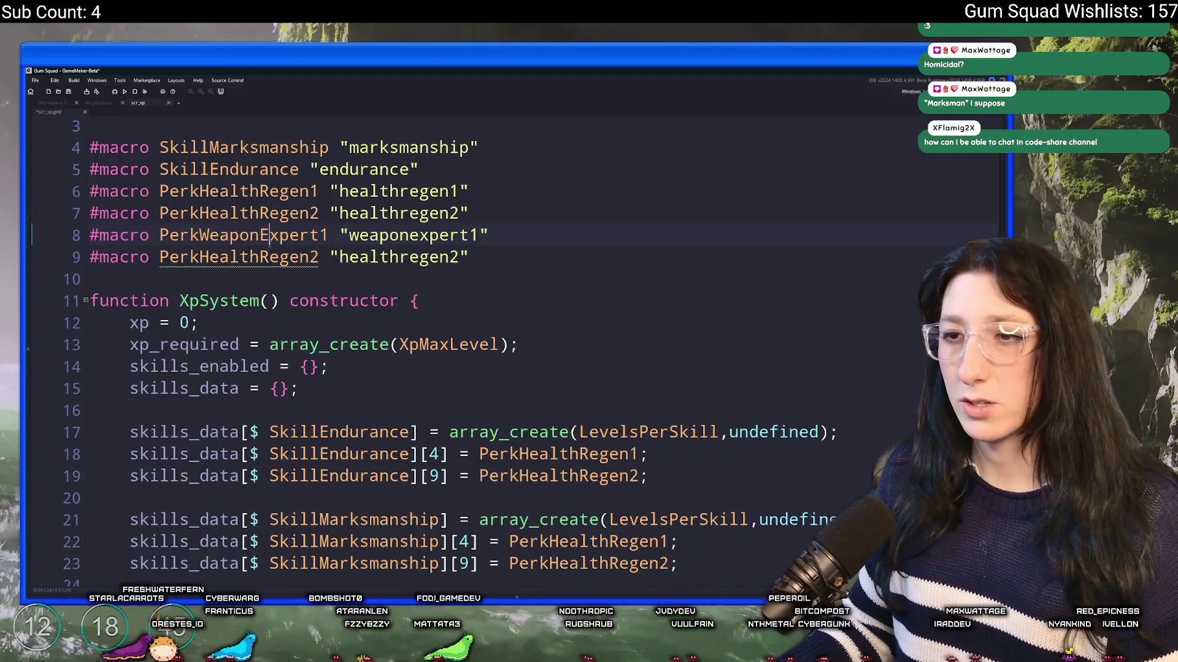
Put PerkWeaponExpert1 in marksmanship slot 4 on line 22 and begin a trailing comment
{"action": "scroll", "coordinate": [556, 356], "scroll_direction": "down", "scroll_amount": 1}
{"action": "scroll", "coordinate": [555, 356], "scroll_direction": "down", "scroll_amount": 1}
{"action": "double_click", "coordinate": [618, 434]}
{"action": "key", "text": "ctrl+v"}
{"action": "left_click", "coordinate": [791, 443]}
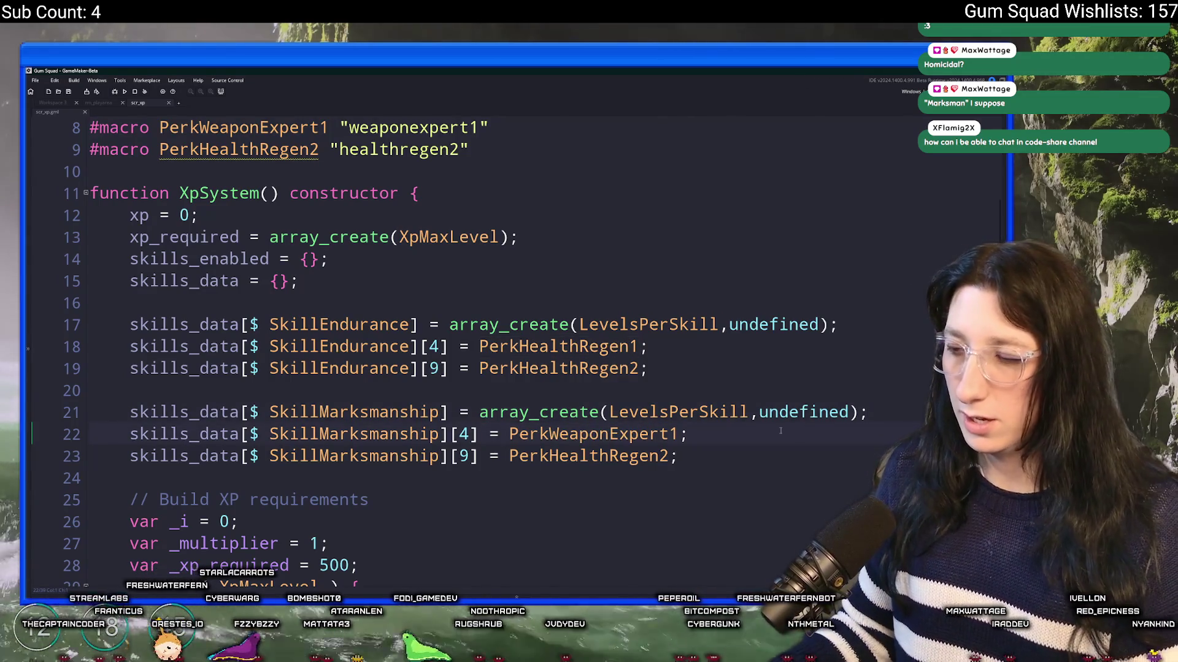
{"action": "key", "text": "Tab"}
{"action": "key", "text": "Tab"}
{"action": "type", "text": "// Re"}
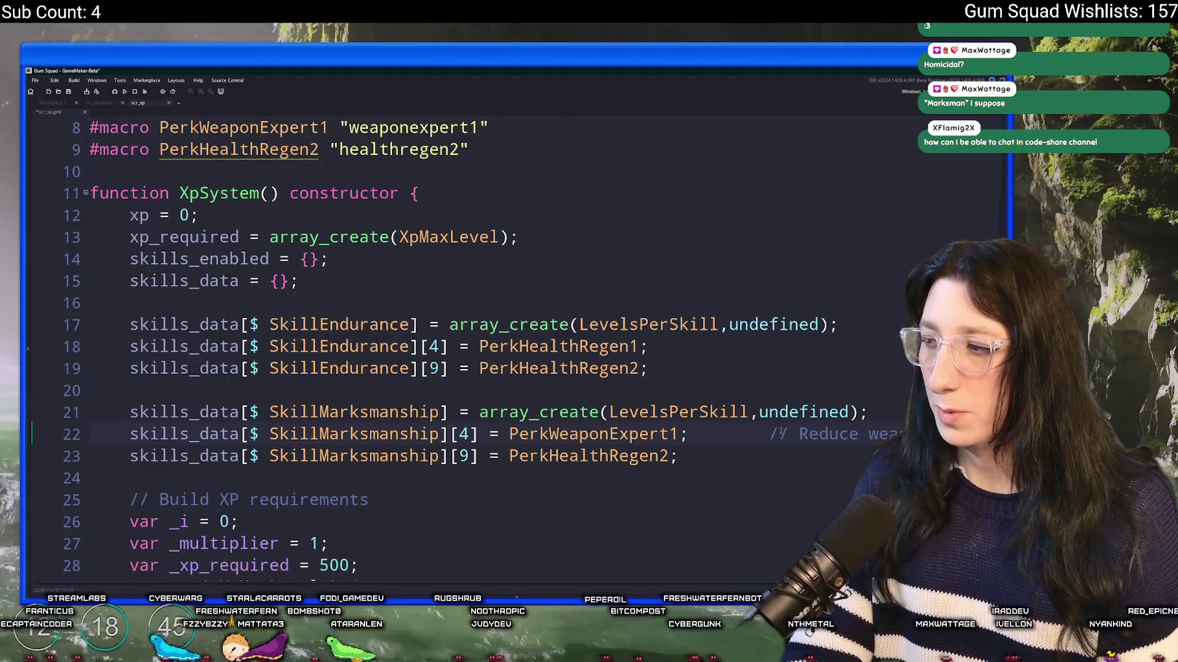
{"action": "type", "text": "ability"}
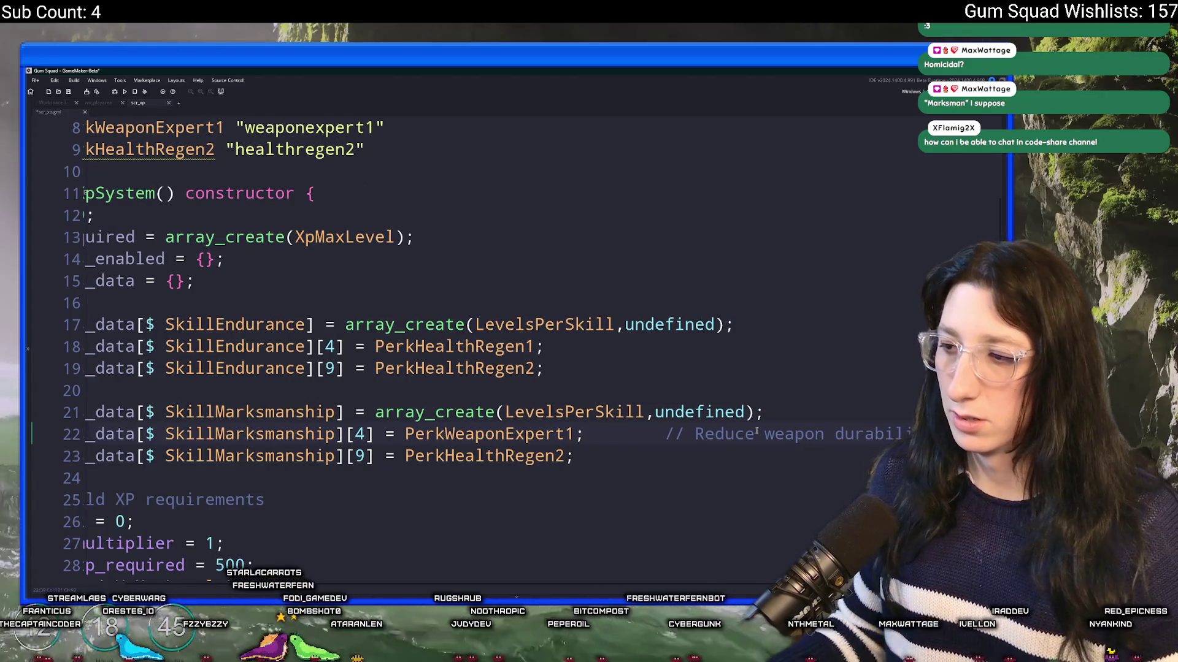
Remove line 22's tab gap and comment lines 18 and 19 with '// Increase health regen'
{"action": "left_click", "coordinate": [668, 436]}
{"action": "key", "text": "BackSpace"}
{"action": "key", "text": "BackSpace"}
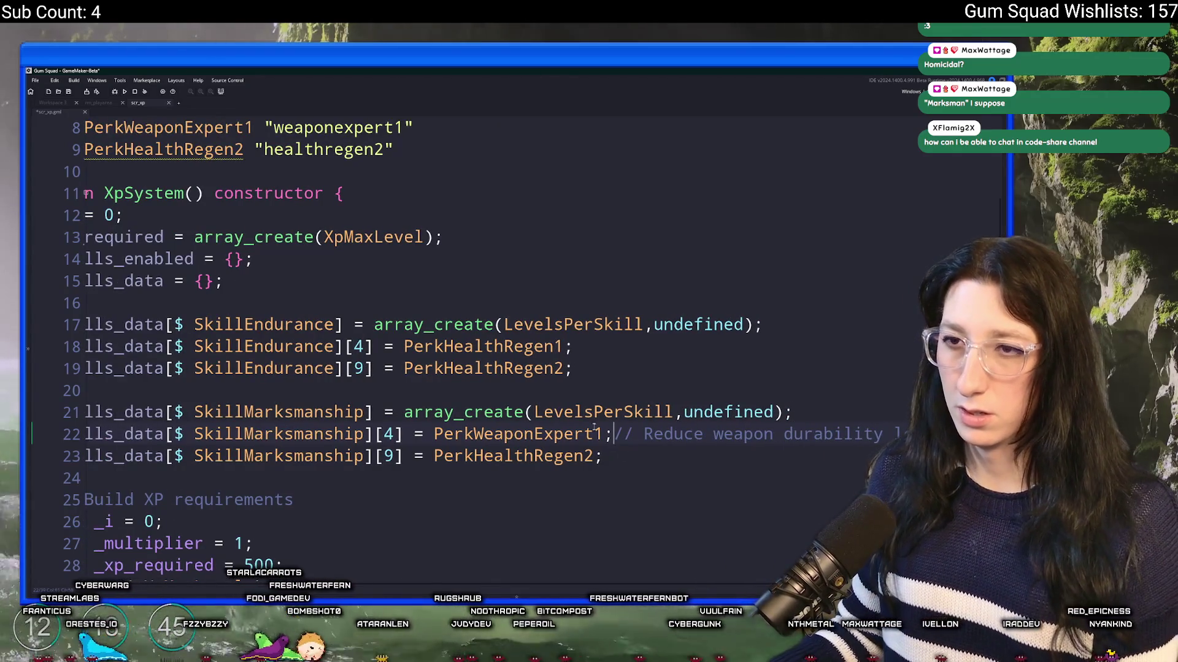
{"action": "left_click", "coordinate": [621, 345]}
{"action": "type", "text": "// I"}
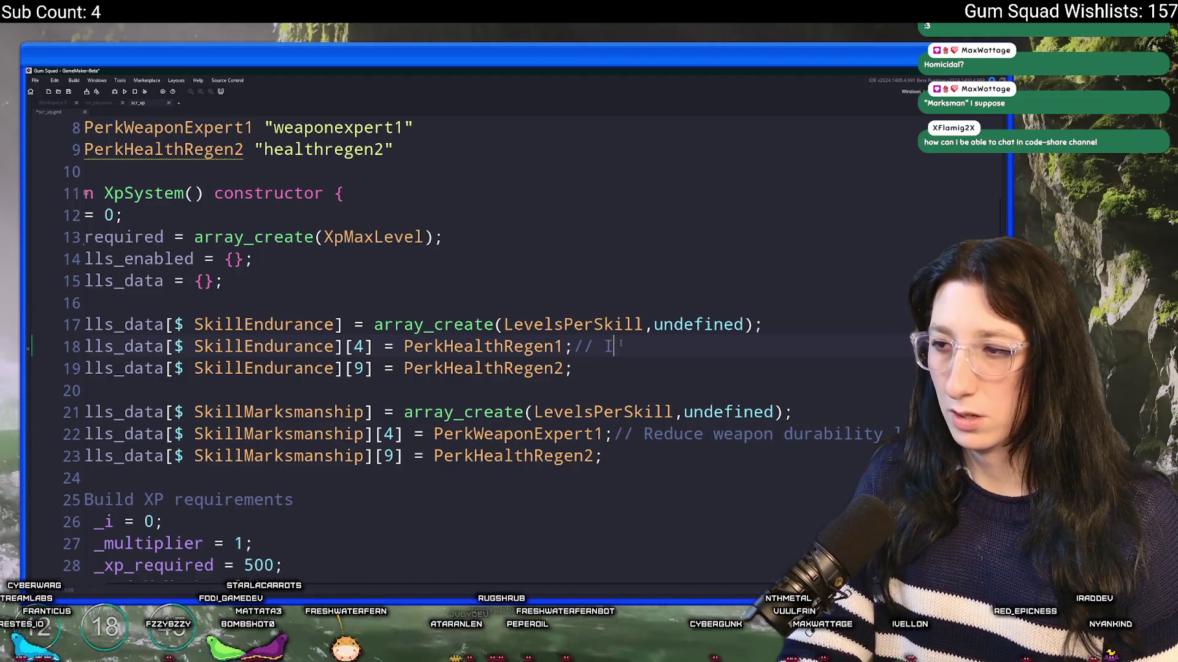
{"action": "type", "text": "ncrease health regen"}
{"action": "key", "text": "ctrl+c"}
{"action": "key", "text": "Down"}
{"action": "key", "text": "ctrl+v"}
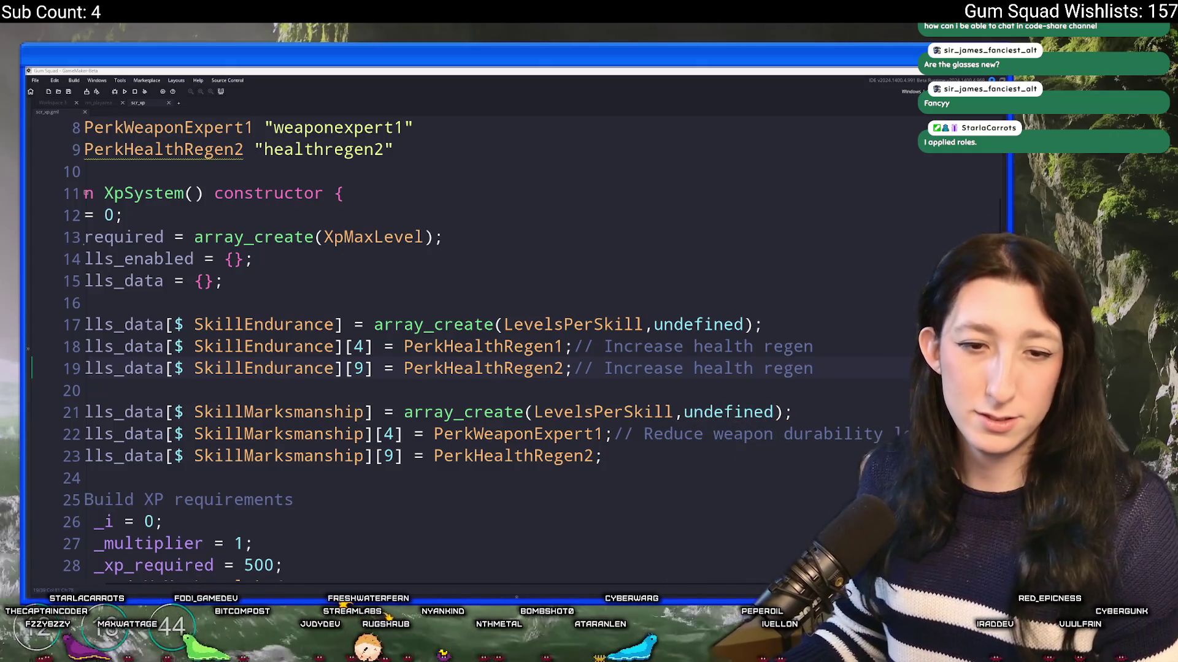
Change line 9's macro string from "healthregen2" to "weaponexpert2"
{"action": "left_click", "coordinate": [561, 246]}
{"action": "key", "text": "Up"}
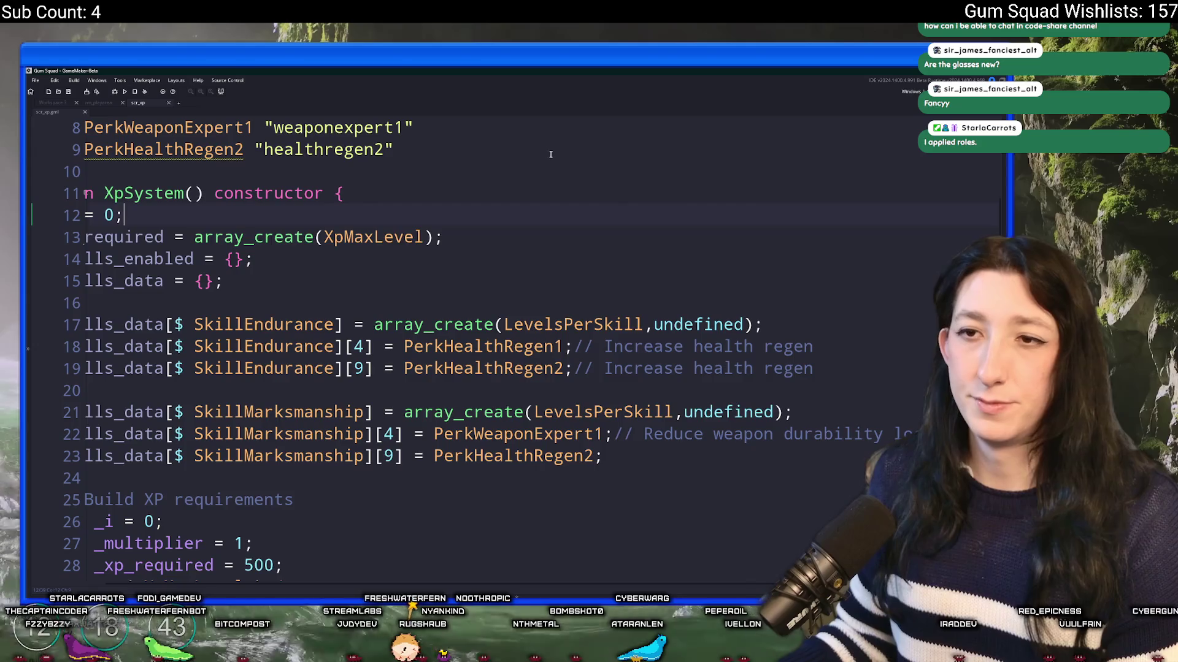
{"action": "scroll", "coordinate": [558, 159], "scroll_direction": "up", "scroll_amount": 3}
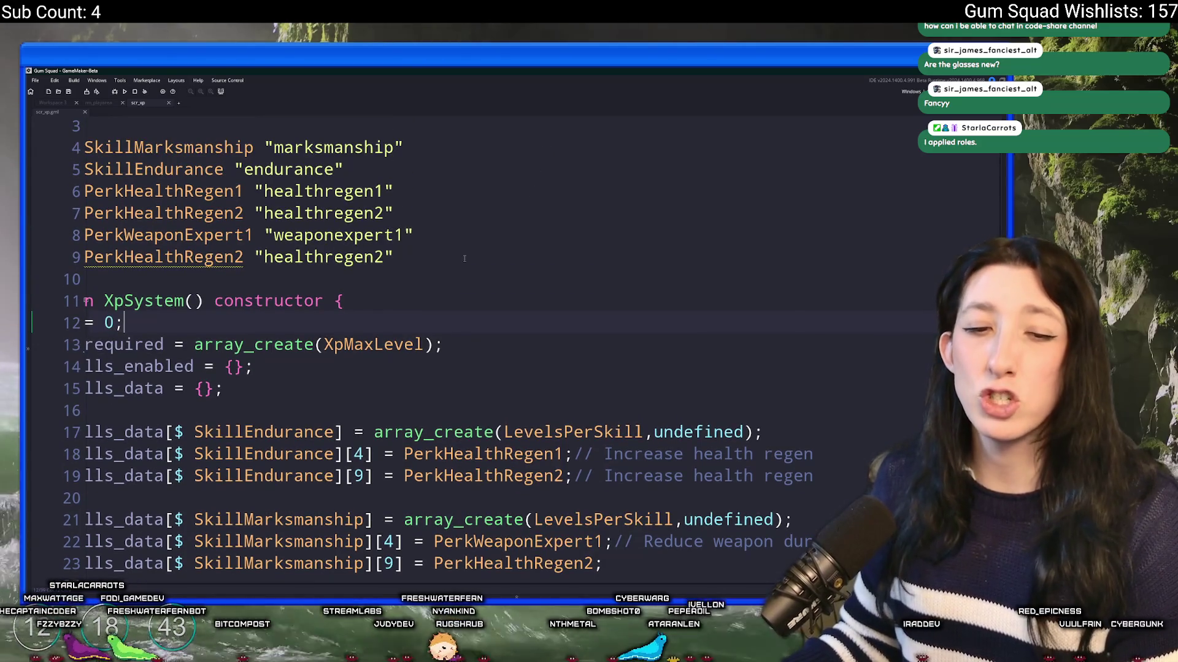
{"action": "left_click", "coordinate": [405, 258]}
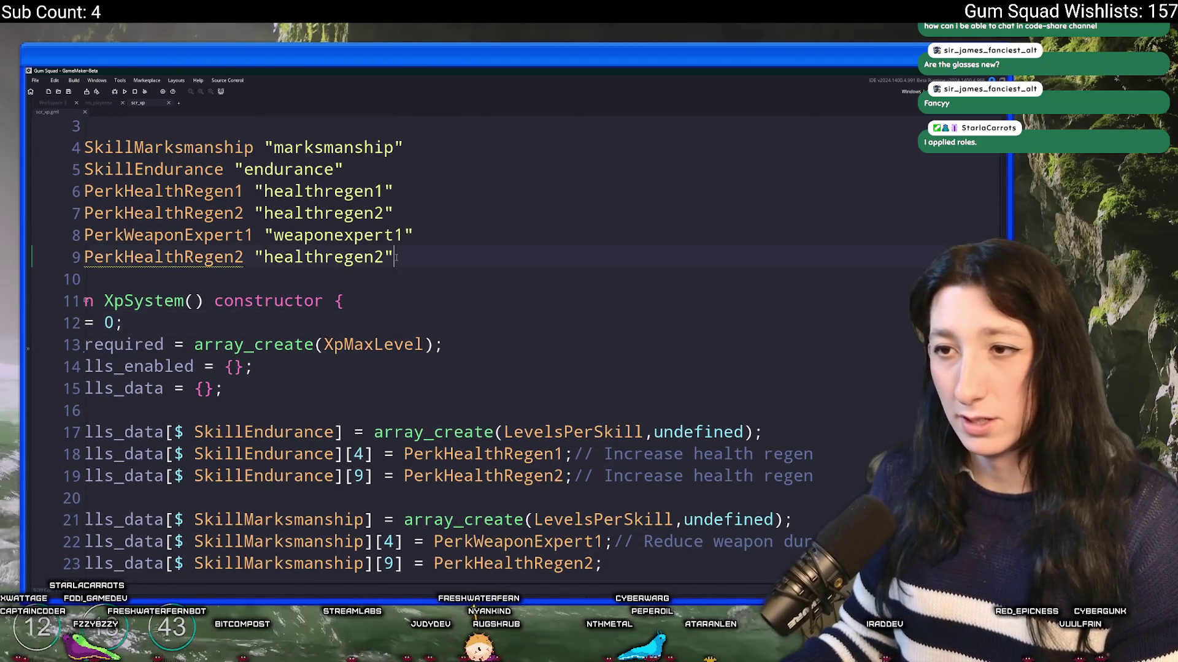
{"action": "left_click", "coordinate": [417, 236]}
{"action": "double_click", "coordinate": [332, 241]}
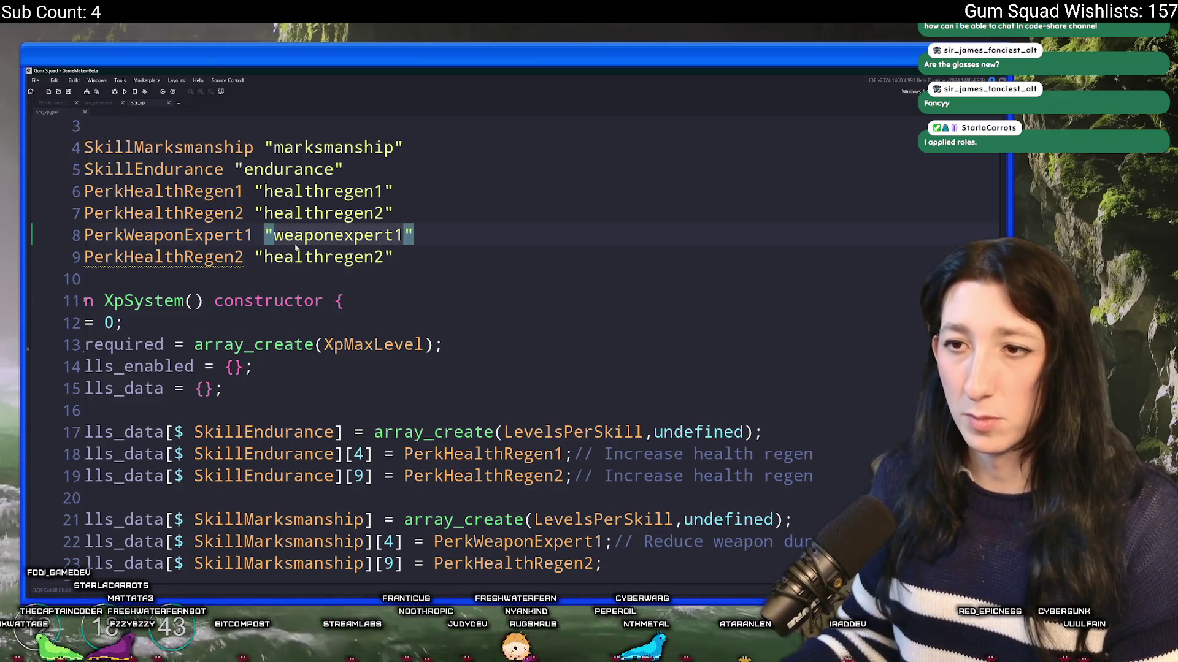
{"action": "key", "text": "ctrl+c"}
{"action": "double_click", "coordinate": [325, 258]}
{"action": "key", "text": "ctrl+v"}
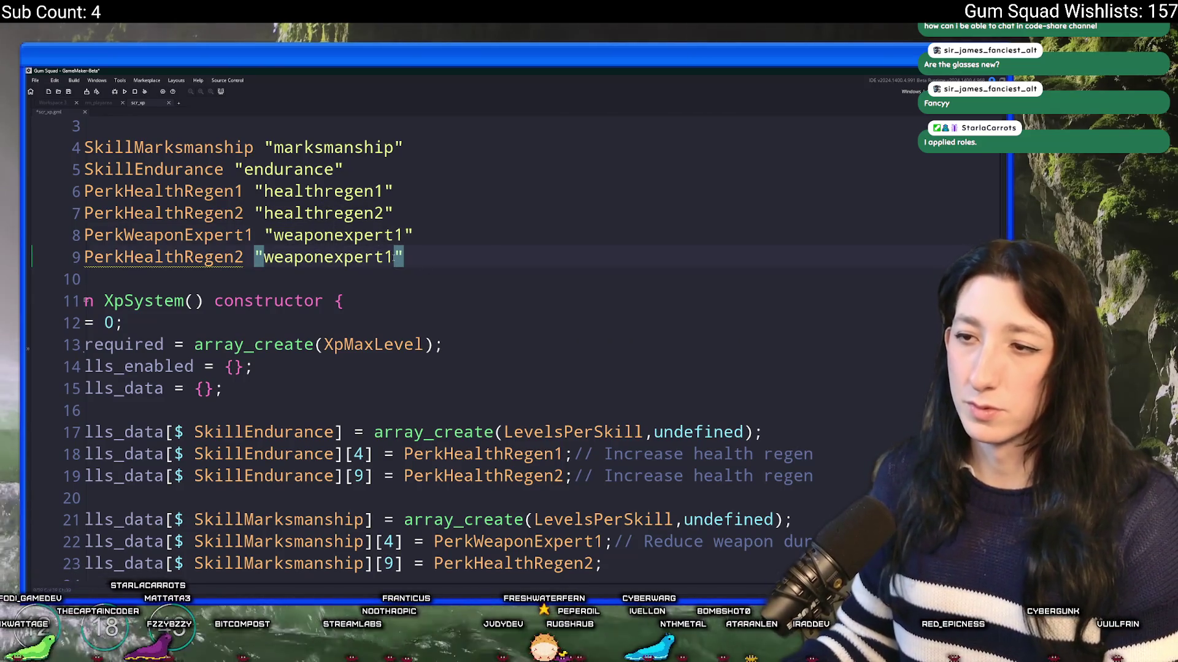
{"action": "key", "text": "BackSpace"}
{"action": "type", "text": "2"}
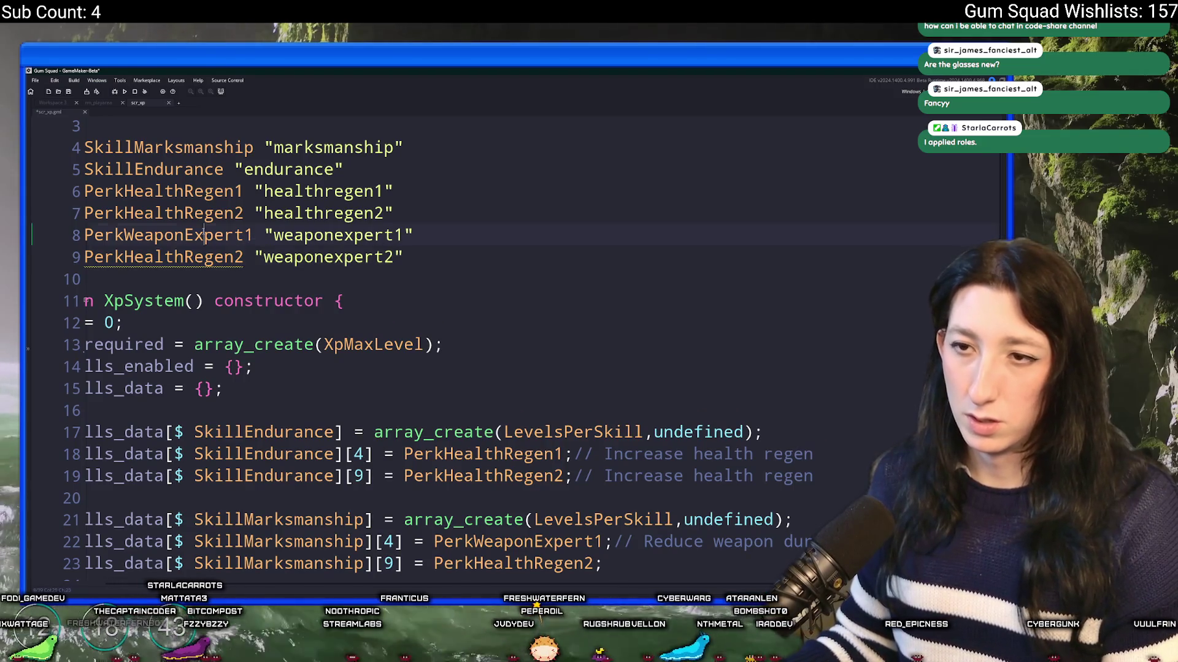
Rename the line 9 macro from PerkHealthRegen2 to PerkWeaponExpert2
{"action": "key", "text": "ctrl+v"}
{"action": "key", "text": "BackSpace"}
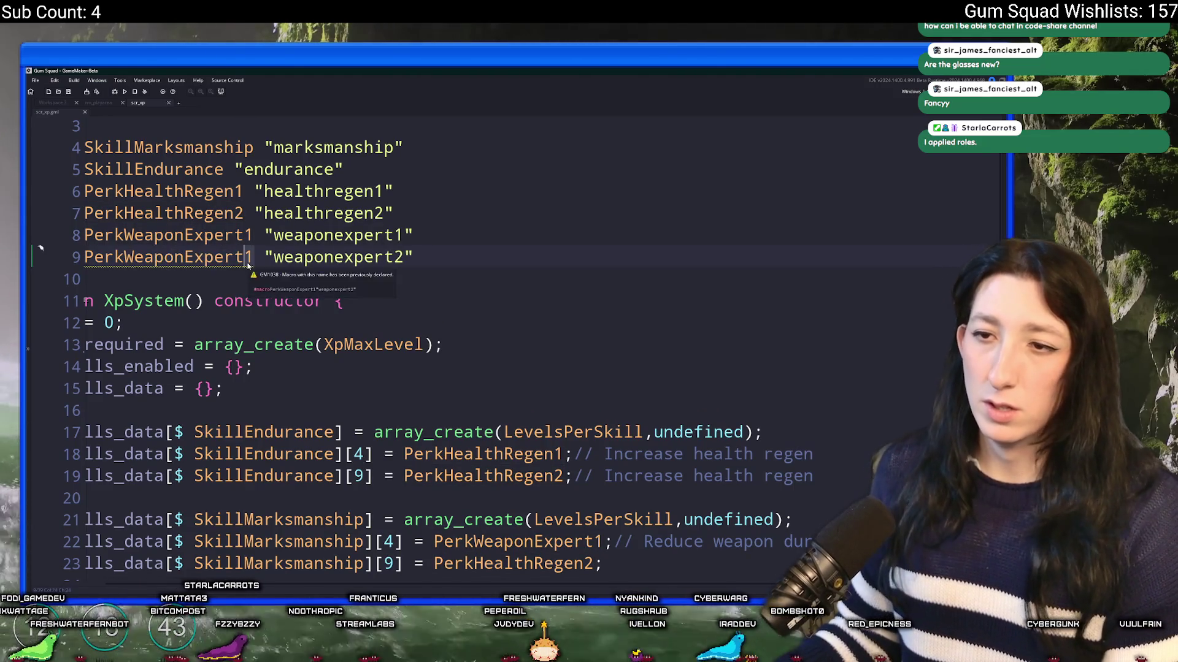
{"action": "type", "text": "2"}
{"action": "key", "text": "Home"}
{"action": "key", "text": "Left"}
{"action": "scroll", "coordinate": [598, 395], "scroll_direction": "down", "scroll_amount": 1}
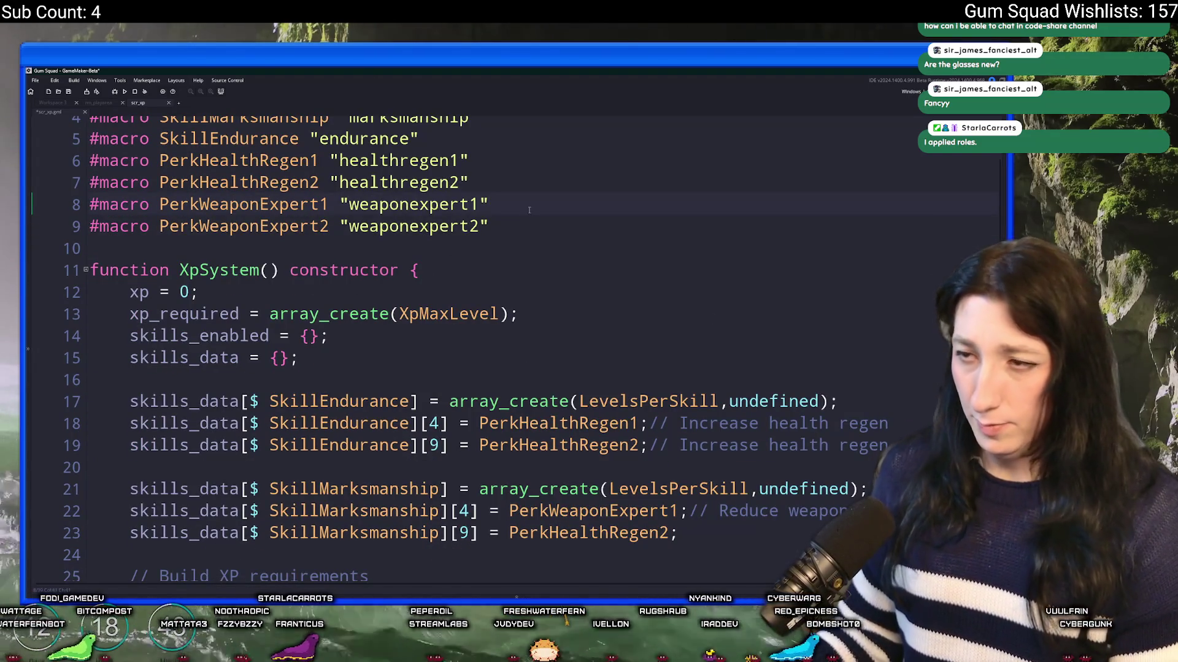
{"action": "scroll", "coordinate": [517, 138], "scroll_direction": "up", "scroll_amount": 1}
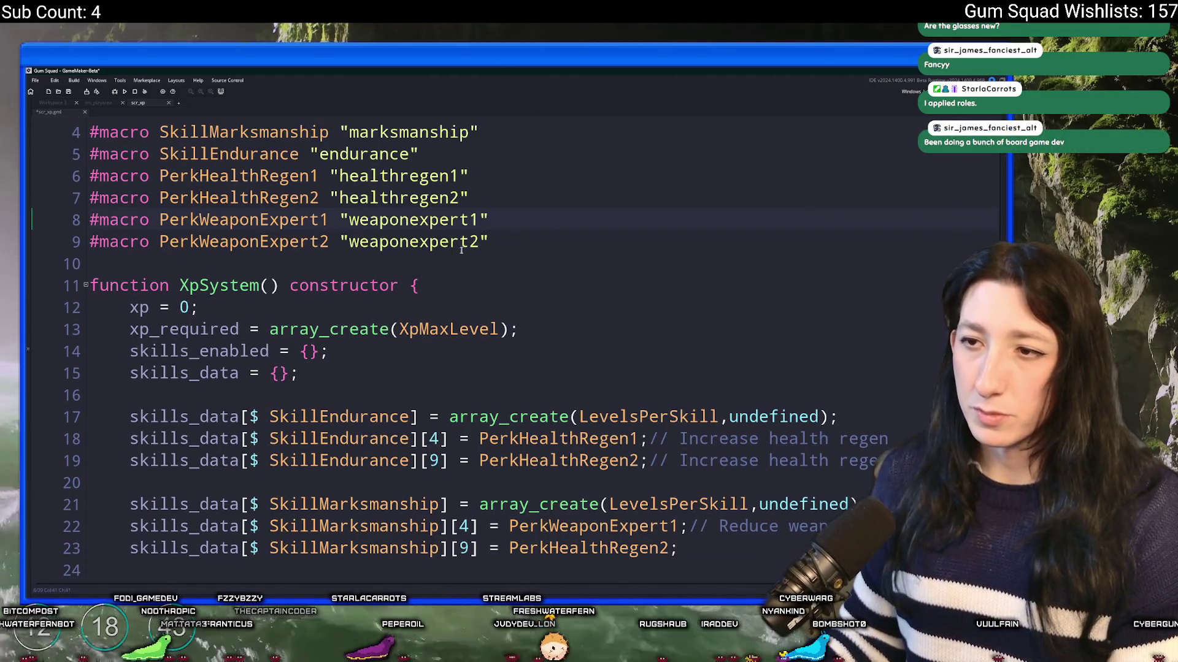
{"action": "left_click", "coordinate": [250, 197]}
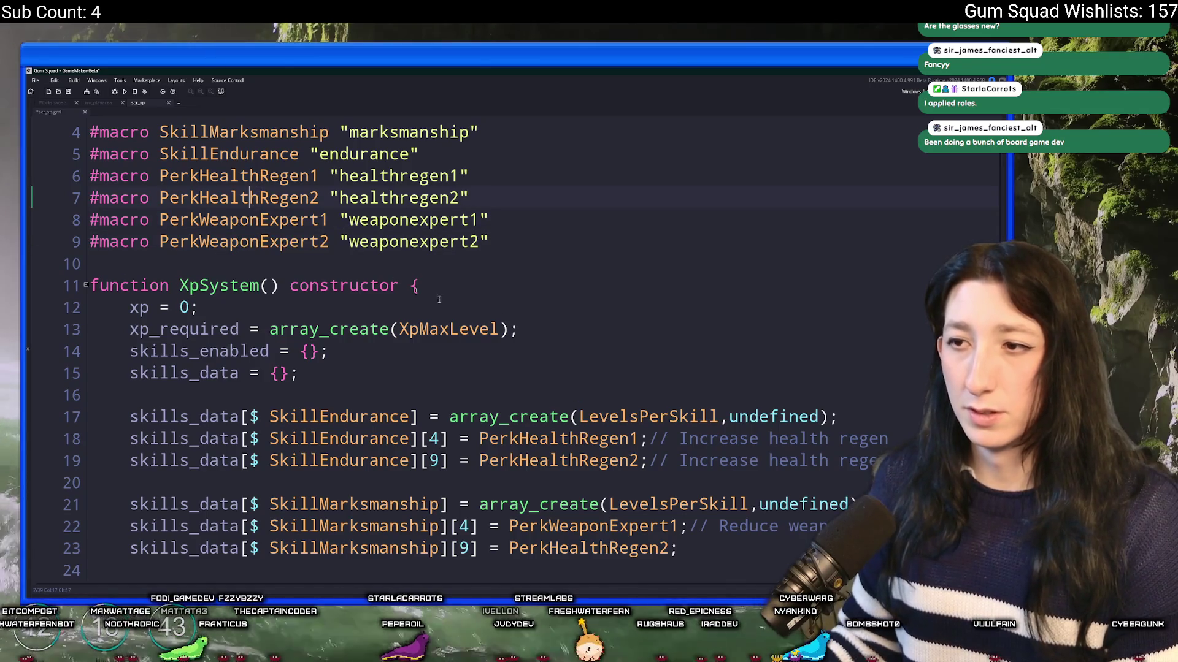
Add an '// Increase weapon' comment at the end of line 23
{"action": "scroll", "coordinate": [250, 202], "scroll_direction": "down", "scroll_amount": 3}
{"action": "left_click", "coordinate": [701, 479]}
{"action": "type", "text": "// "}
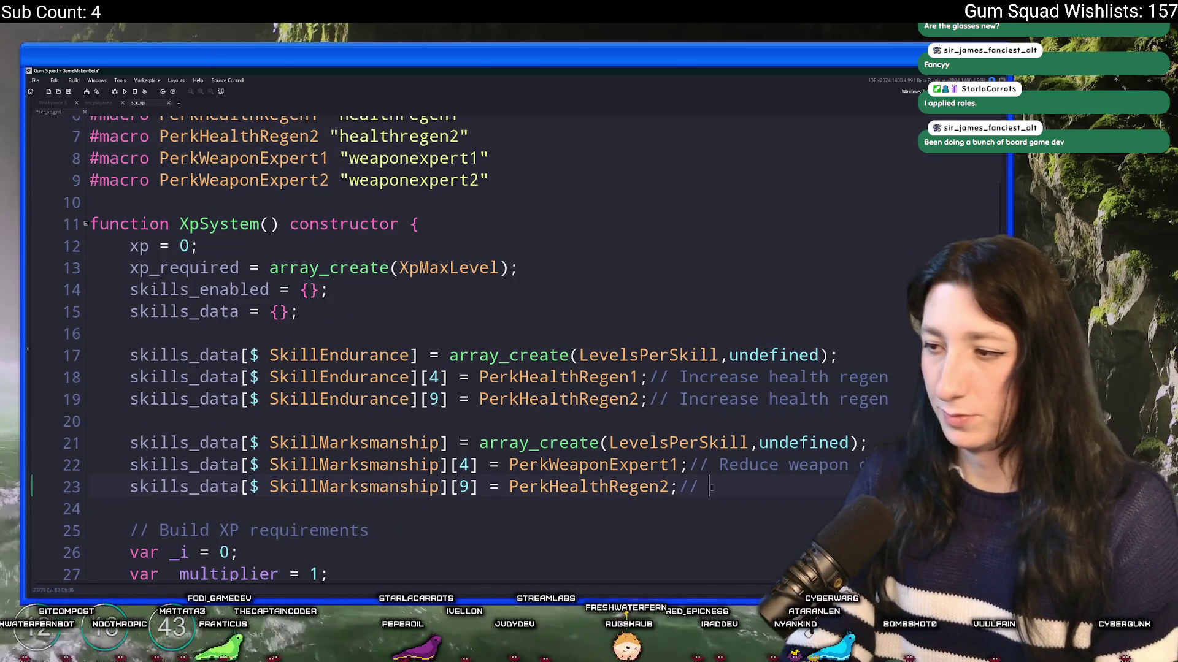
{"action": "type", "text": "Reduce"}
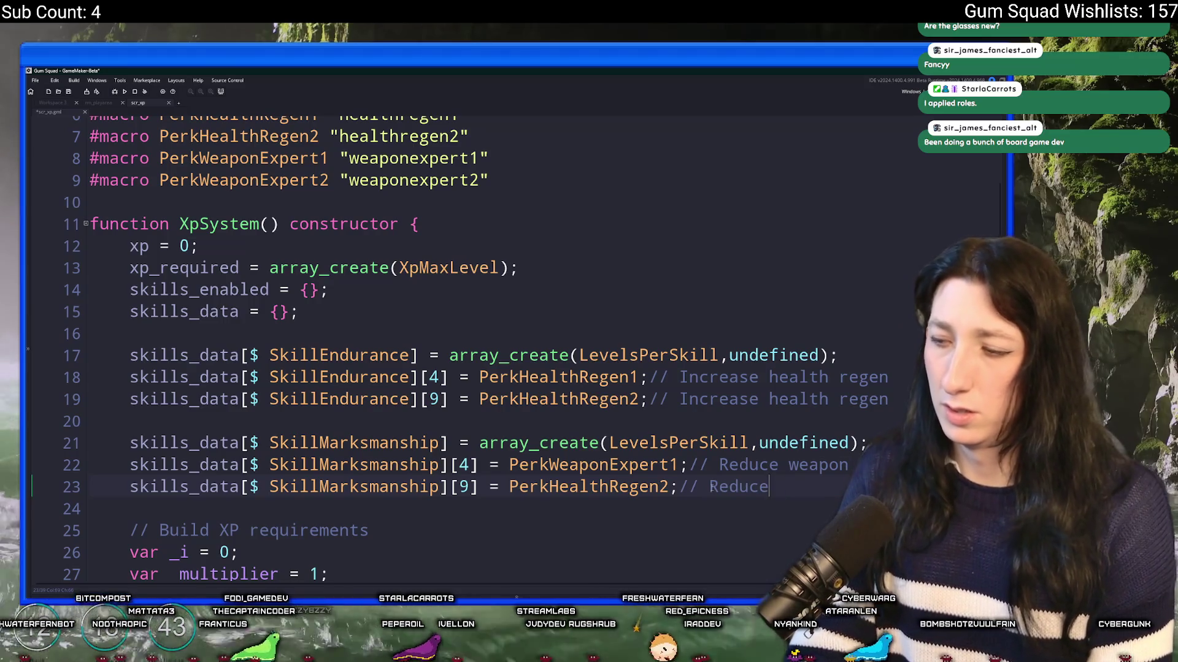
{"action": "key", "text": "BackSpace"}
{"action": "key", "text": "BackSpace"}
{"action": "key", "text": "BackSpace"}
{"action": "type", "text": "Increase weapo"}
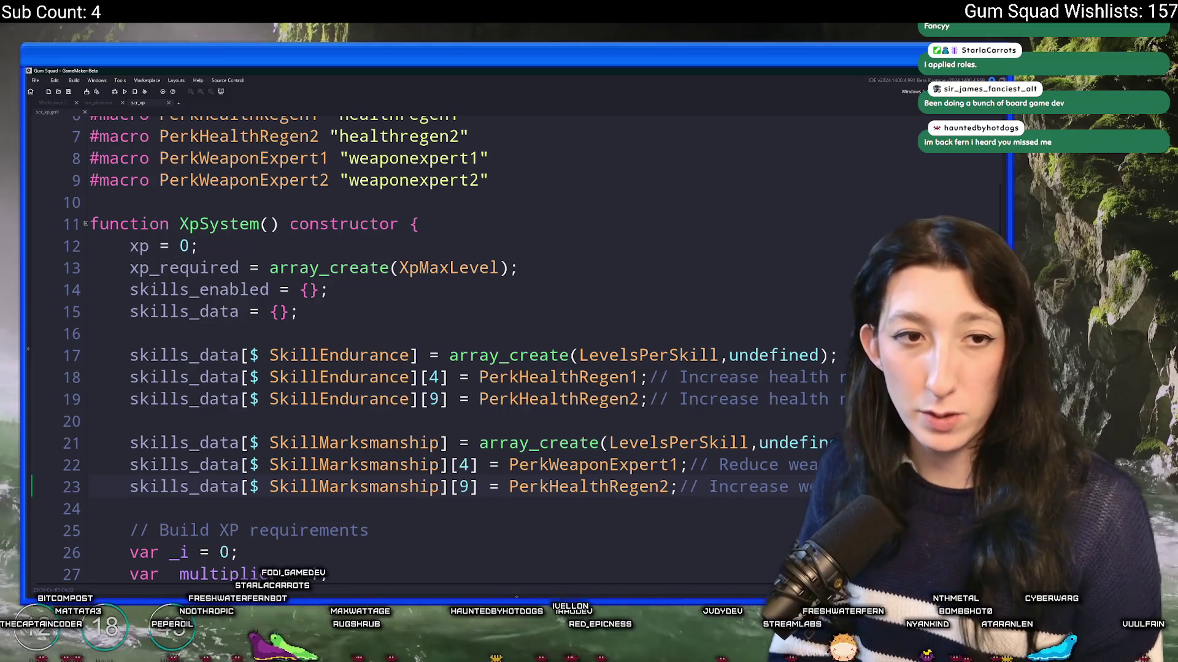
{"action": "key", "text": "BackSpace"}
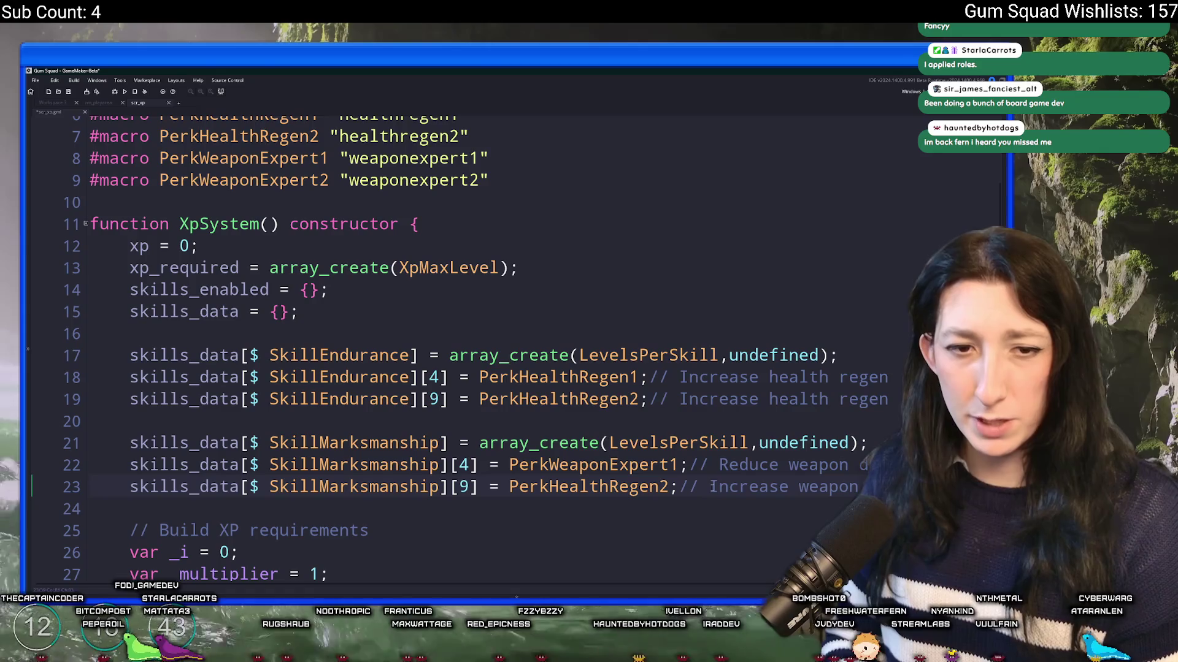
{"action": "scroll", "coordinate": [472, 338], "scroll_direction": "down", "scroll_amount": 1}
{"action": "scroll", "coordinate": [472, 338], "scroll_direction": "down", "scroll_amount": 2}
Set marksmanship slot 9 on line 23 to PerkWeaponExpert2, removing a stray backslash
{"action": "left_click", "coordinate": [679, 388]}
{"action": "key", "text": "ctrl+s"}
{"action": "double_click", "coordinate": [592, 388]}
{"action": "key", "text": "ctrl+c"}
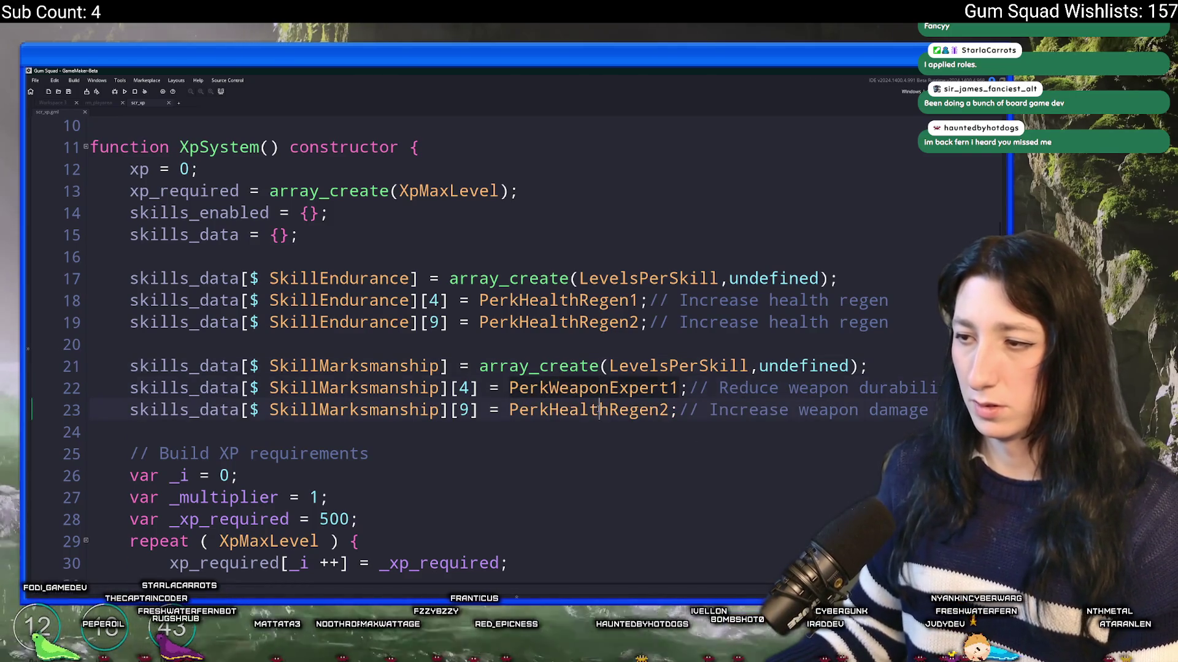
{"action": "double_click", "coordinate": [573, 410]}
{"action": "key", "text": "ctrl+v"}
{"action": "type", "text": "\\"}
{"action": "key", "text": "BackSpace"}
{"action": "key", "text": "BackSpace"}
{"action": "type", "text": "2"}
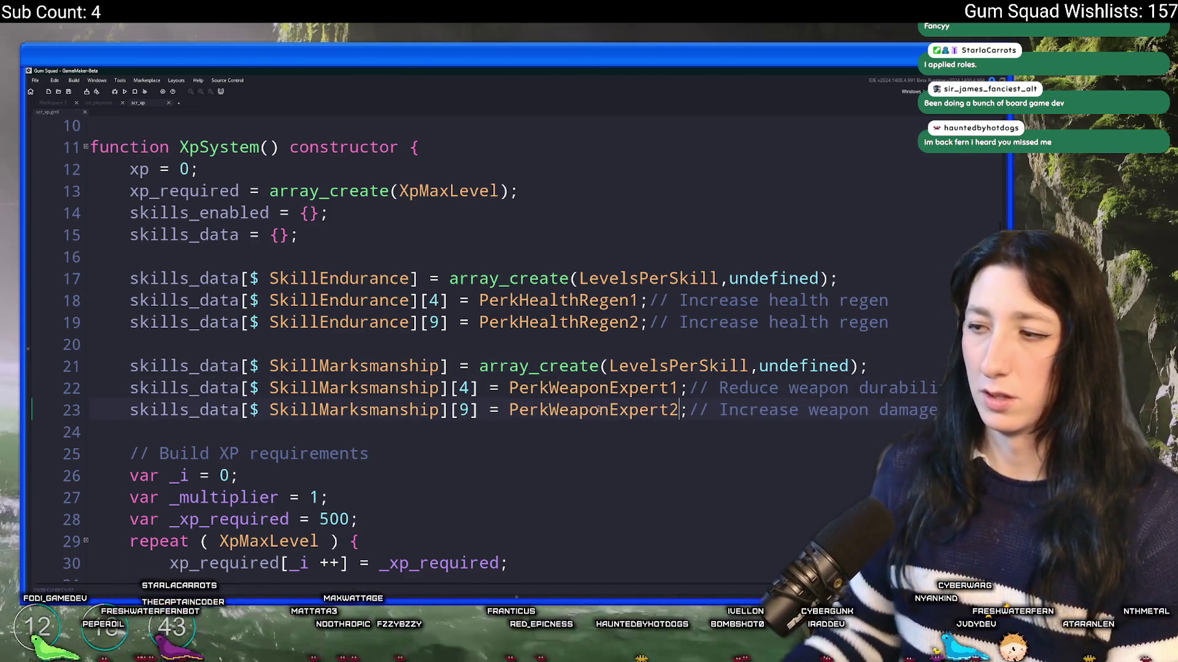
{"action": "scroll", "coordinate": [612, 322], "scroll_direction": "up", "scroll_amount": 3}
{"action": "left_click_drag", "start_coordinate": [689, 511], "coordinate": [884, 511]}
Move the weapon durability and weapon damage comments onto PerkWeaponExpert1 and PerkWeaponExpert2, tab-aligned
{"action": "key", "text": "ctrl+c"}
{"action": "left_click", "coordinate": [444, 206]}
{"action": "key", "text": "ctrl+v"}
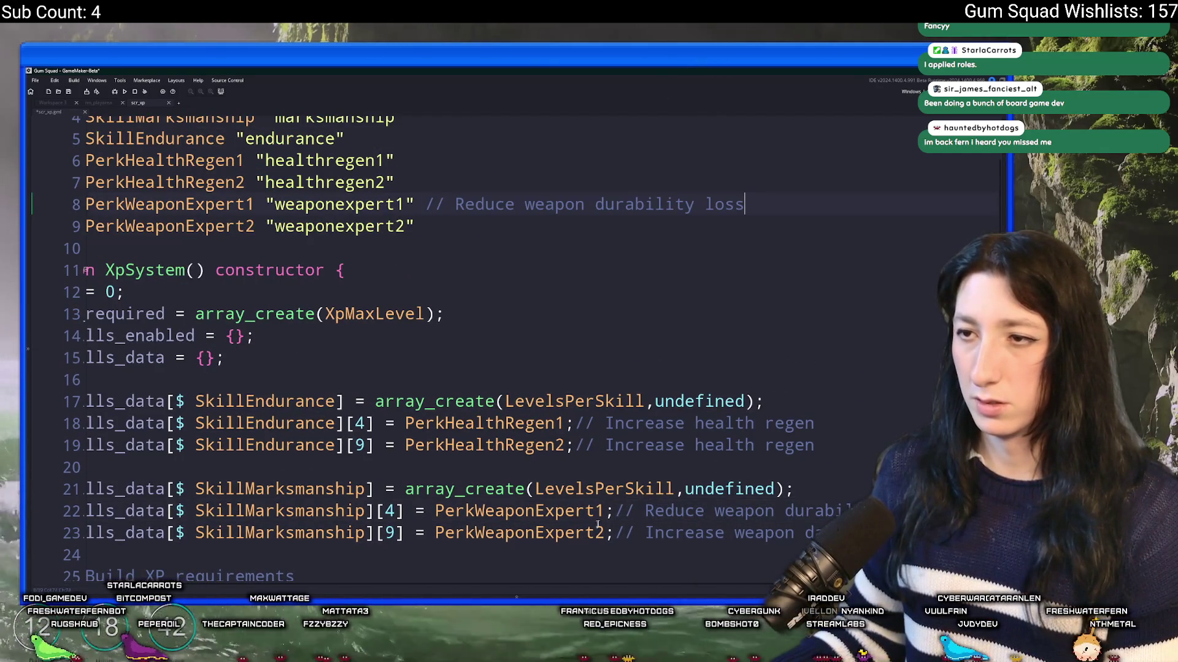
{"action": "left_click_drag", "start_coordinate": [615, 533], "coordinate": [805, 533]}
{"action": "key", "text": "ctrl+c"}
{"action": "left_click", "coordinate": [415, 227]}
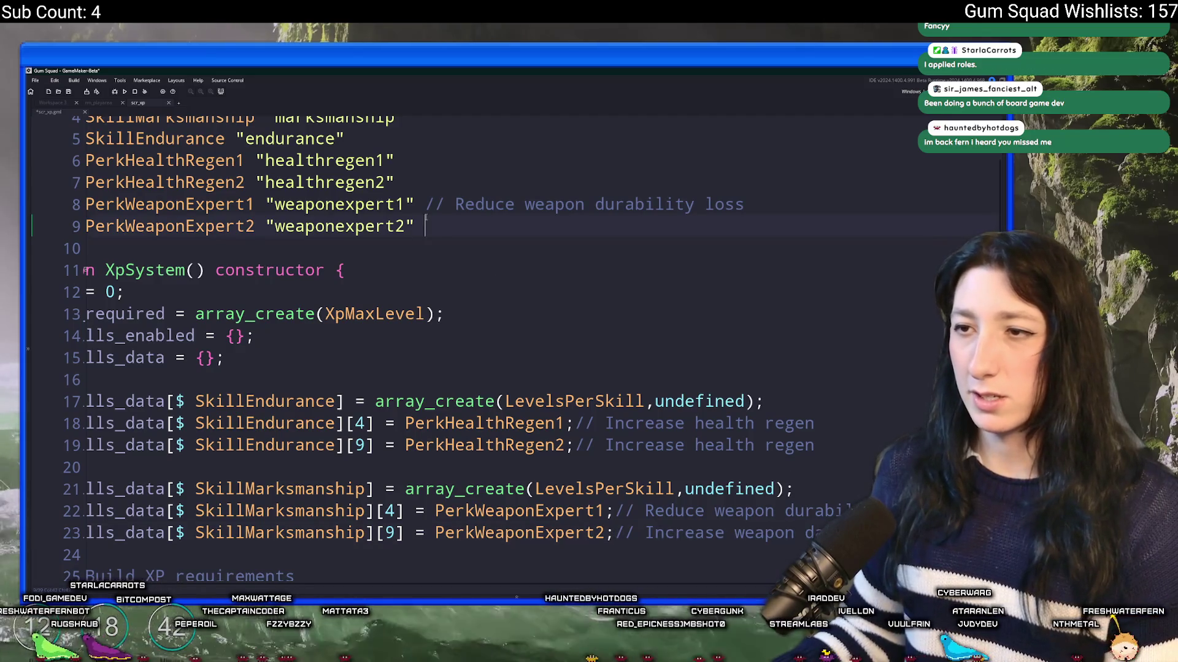
{"action": "key", "text": "ctrl+v"}
{"action": "left_click", "coordinate": [425, 204]}
{"action": "key", "text": "Tab"}
{"action": "left_click", "coordinate": [425, 227]}
{"action": "key", "text": "Tab"}
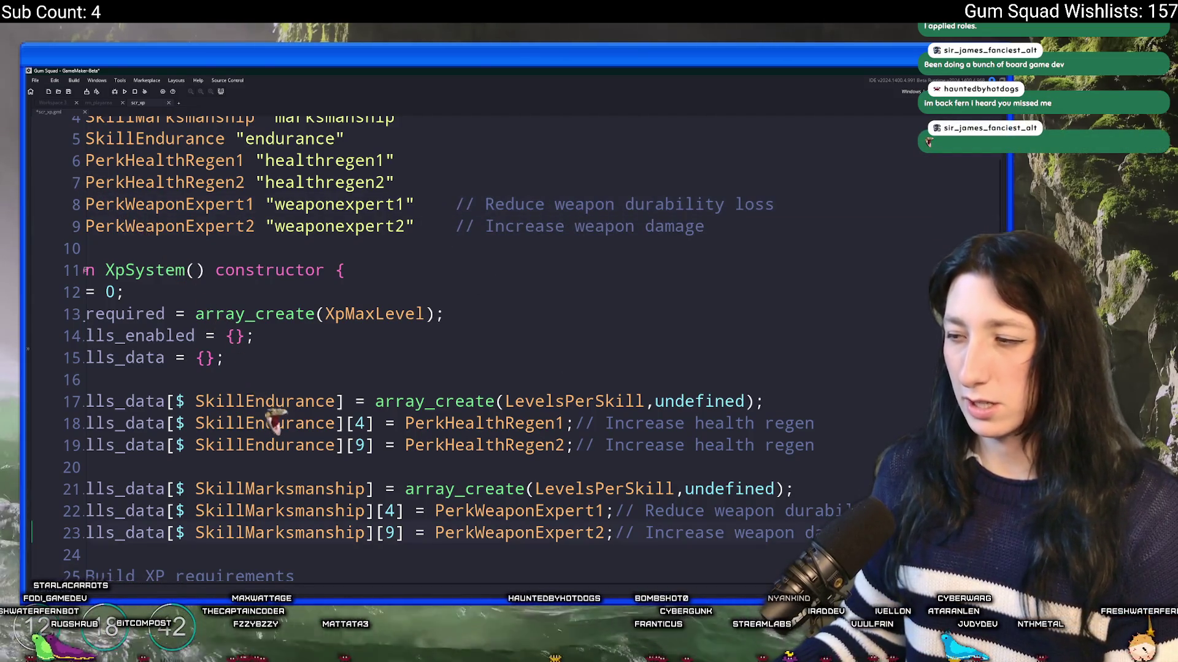
{"action": "left_click_drag", "start_coordinate": [615, 511], "coordinate": [798, 534]}
{"action": "key", "text": "Delete"}
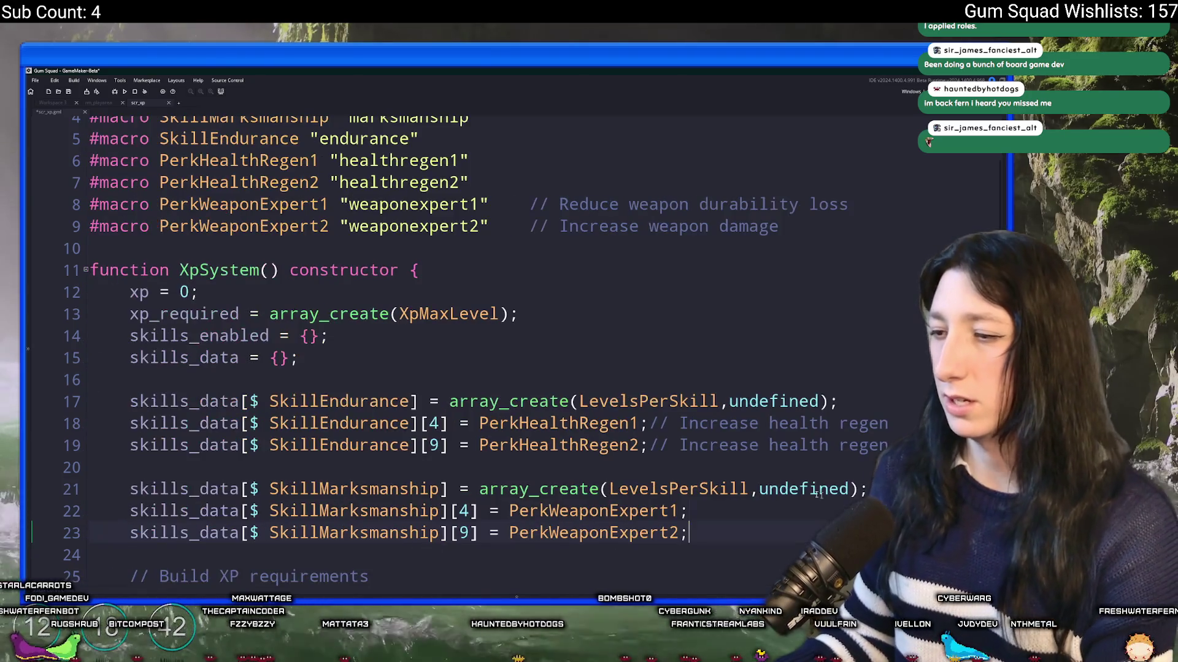
Paste the health regen comment after the PerkHealthRegen1 macro and tab it into line
{"action": "left_click_drag", "start_coordinate": [649, 423], "coordinate": [888, 424]}
{"action": "scroll", "coordinate": [814, 374], "scroll_direction": "up", "scroll_amount": 1}
{"action": "left_click", "coordinate": [551, 202]}
{"action": "left_click", "coordinate": [551, 222]}
{"action": "key", "text": "ctrl+v"}
{"action": "left_click", "coordinate": [469, 222]}
{"action": "key", "text": "Tab"}
{"action": "key", "text": "Tab"}
Move line 19's health regen comment onto PerkHealthRegen2 and delete the comments on lines 18–19
{"action": "left_click", "coordinate": [649, 507]}
{"action": "key", "text": "shift+End"}
{"action": "key", "text": "ctrl+c"}
{"action": "left_click", "coordinate": [469, 243]}
{"action": "key", "text": "Tab"}
{"action": "key", "text": "Tab"}
{"action": "key", "text": "ctrl+v"}
{"action": "left_click", "coordinate": [649, 485]}
{"action": "left_click_drag", "start_coordinate": [649, 484], "coordinate": [871, 507]}
{"action": "key", "text": "Delete"}
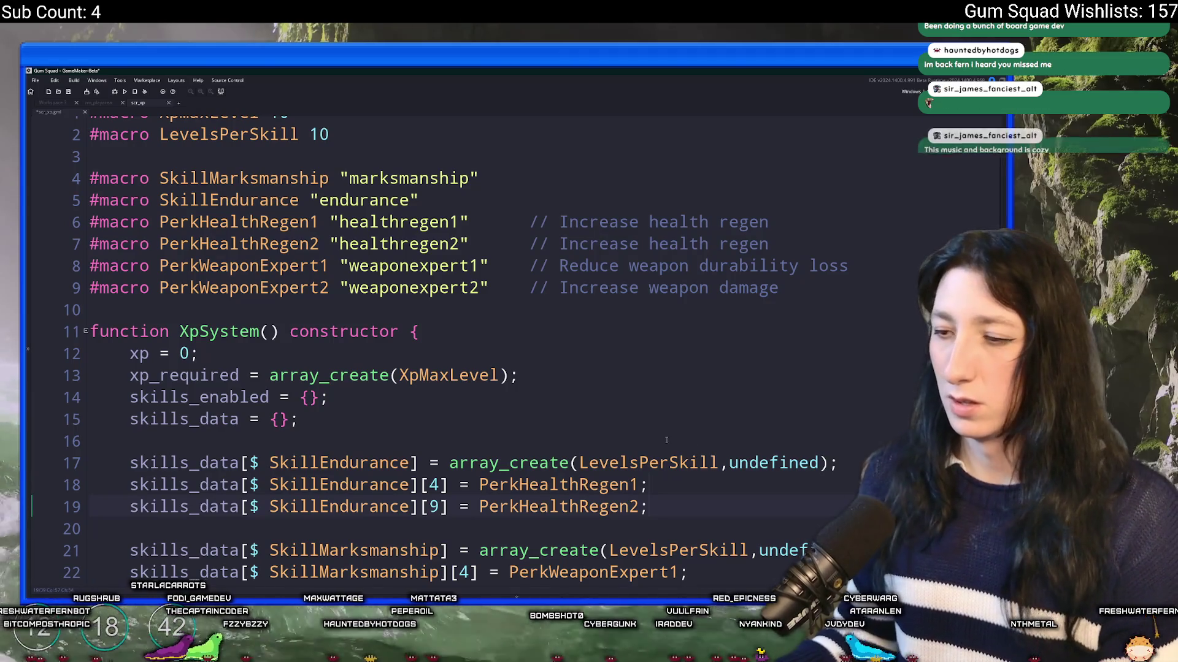
Realign the PerkWeaponExpert2 comment and save the XP script
{"action": "scroll", "coordinate": [625, 383], "scroll_direction": "down", "scroll_amount": 1}
{"action": "left_click", "coordinate": [528, 274]}
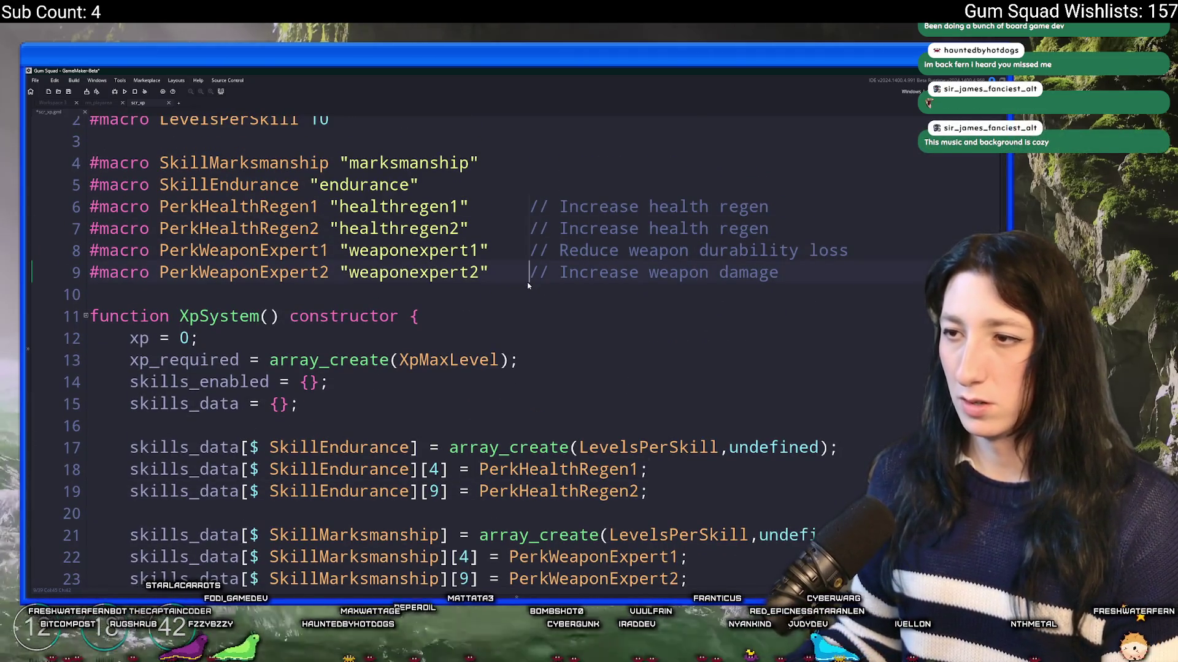
{"action": "key", "text": "Tab"}
{"action": "key", "text": "BackSpace"}
{"action": "key", "text": "ctrl+s"}
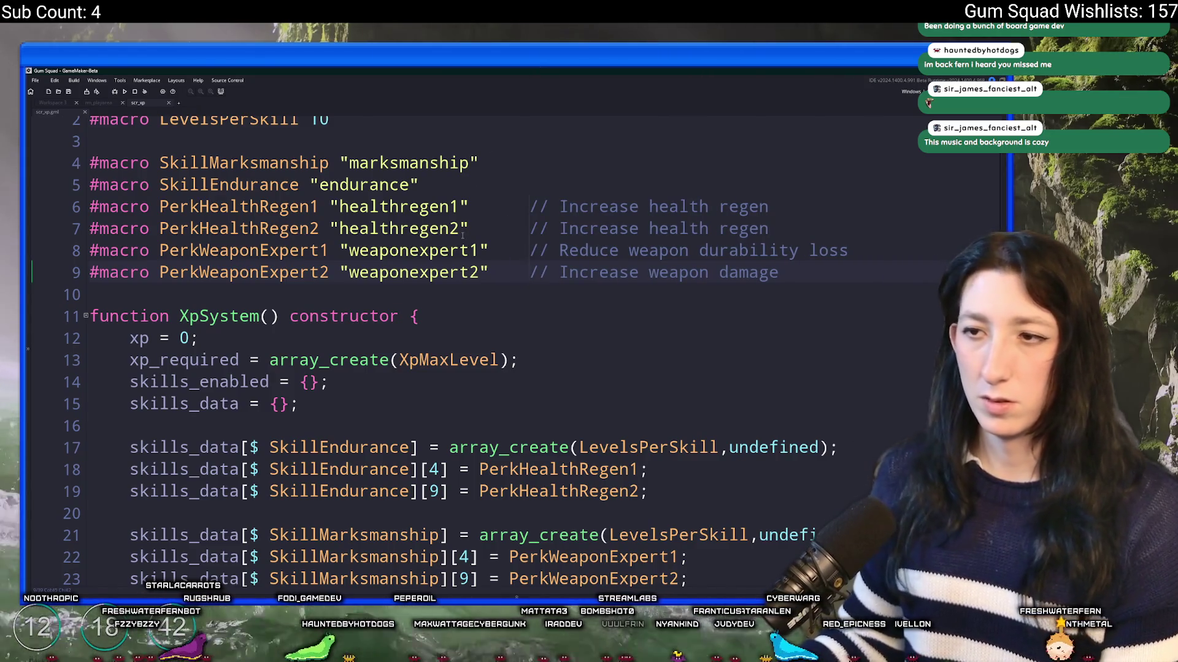
{"action": "key", "text": "Tab"}
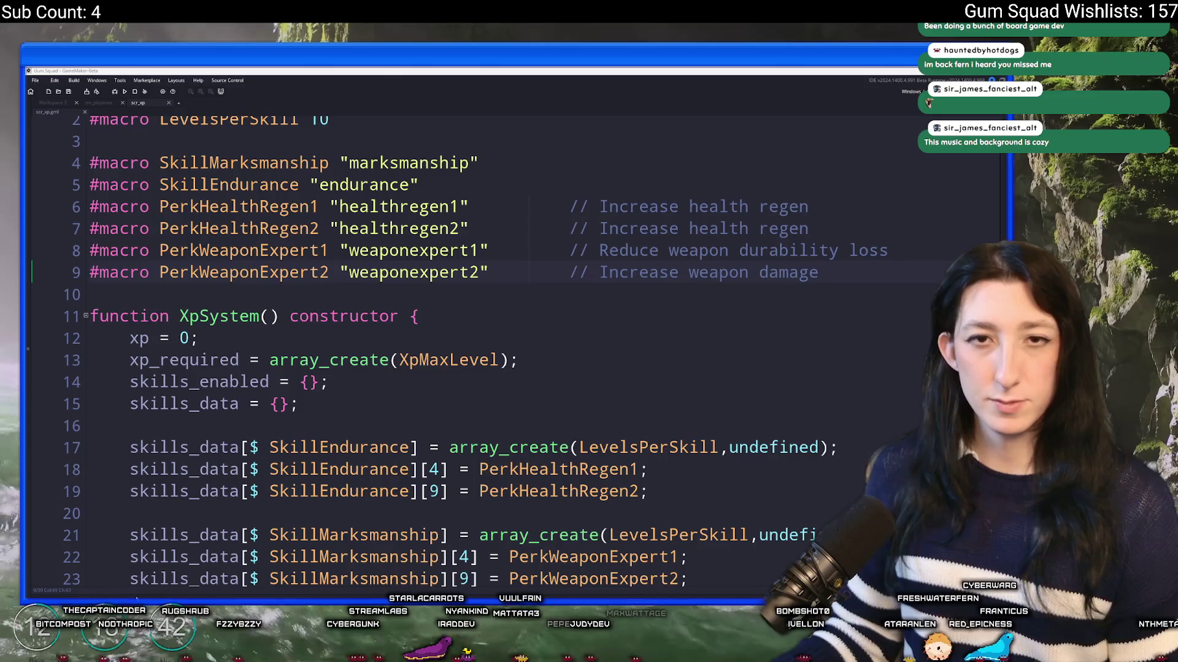
{"action": "left_click", "coordinate": [484, 310]}
{"action": "scroll", "coordinate": [484, 310], "scroll_direction": "down", "scroll_amount": 1}
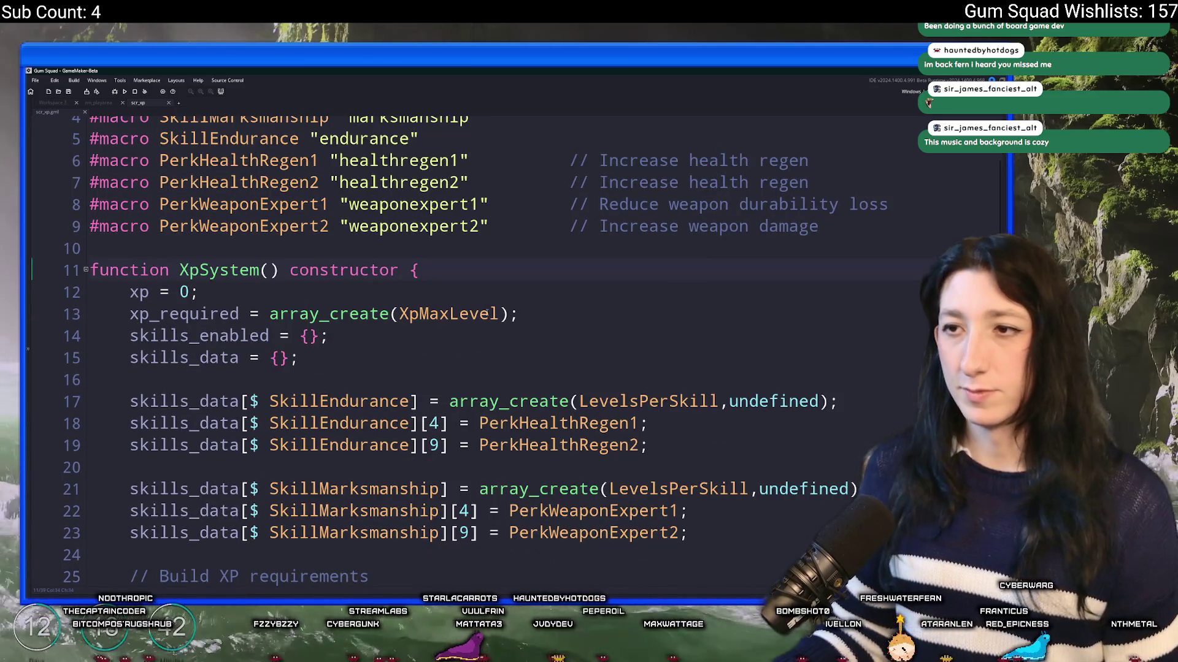
{"action": "scroll", "coordinate": [484, 310], "scroll_direction": "down", "scroll_amount": 2}
{"action": "scroll", "coordinate": [772, 368], "scroll_direction": "down", "scroll_amount": 1}
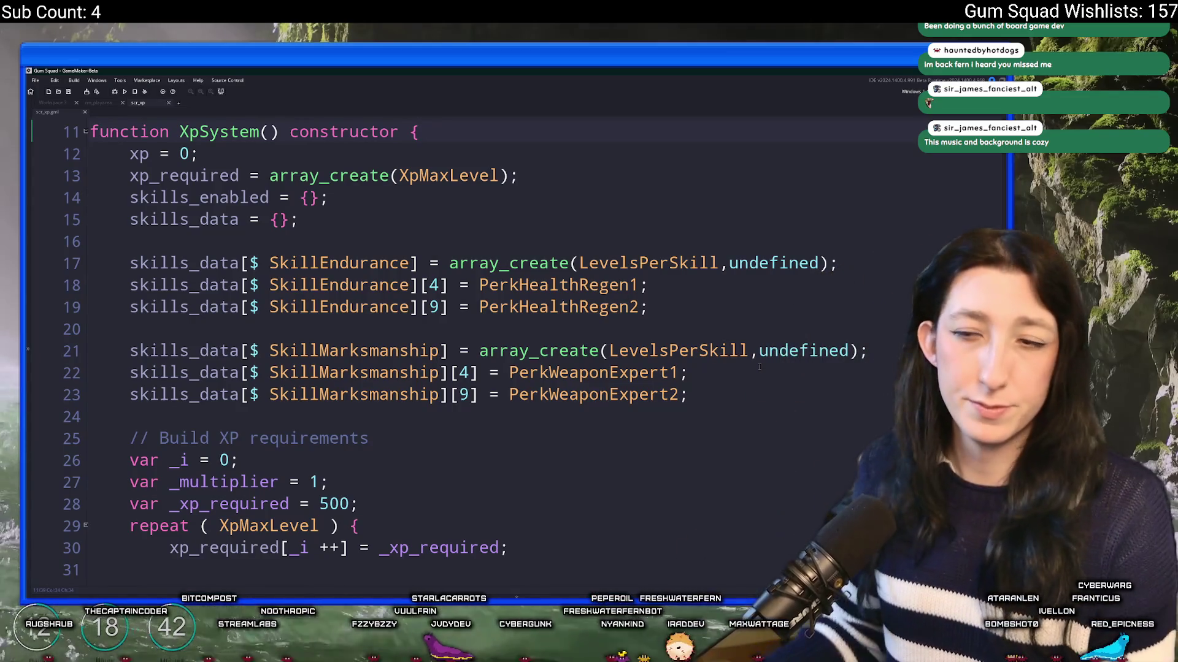
{"action": "mouse_move", "coordinate": [563, 276]}
{"action": "scroll", "coordinate": [563, 276], "scroll_direction": "up", "scroll_amount": 3}
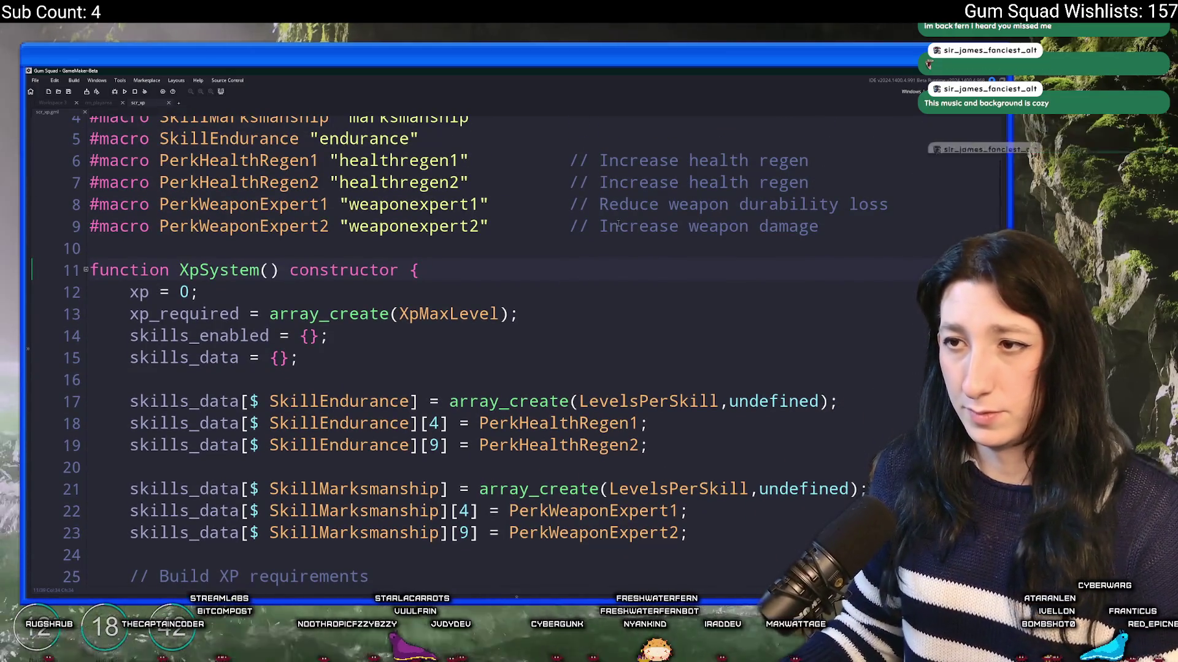
{"action": "scroll", "coordinate": [579, 293], "scroll_direction": "down", "scroll_amount": 2}
{"action": "scroll", "coordinate": [579, 293], "scroll_direction": "up", "scroll_amount": 3}
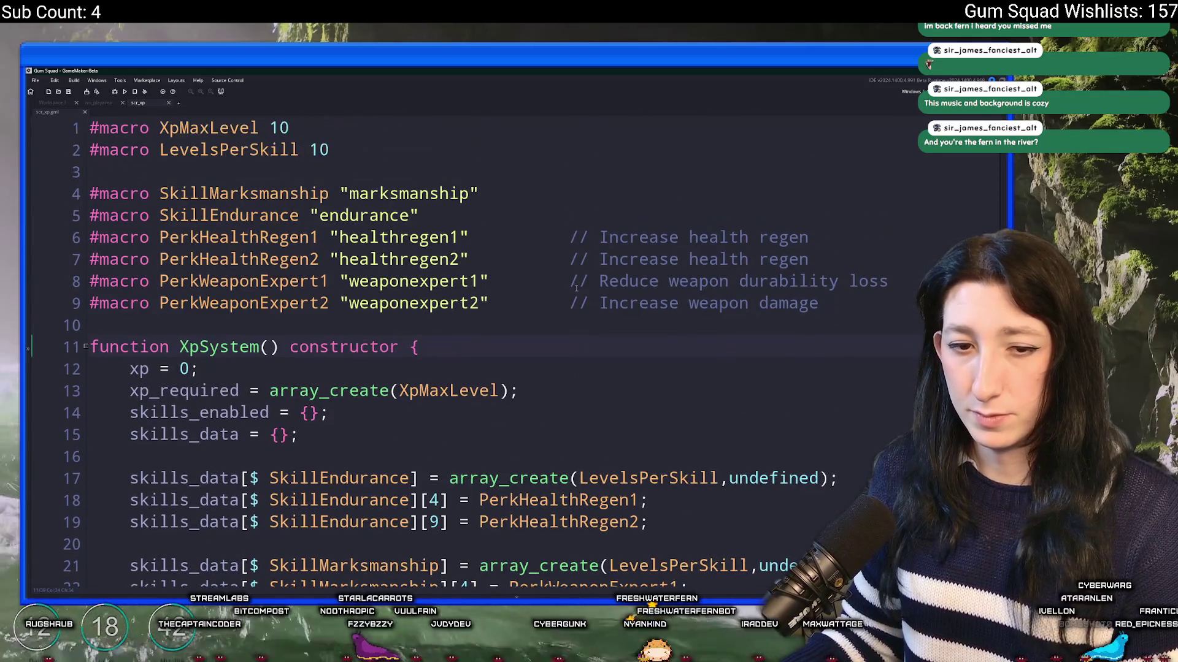
{"action": "scroll", "coordinate": [419, 241], "scroll_direction": "down", "scroll_amount": 1}
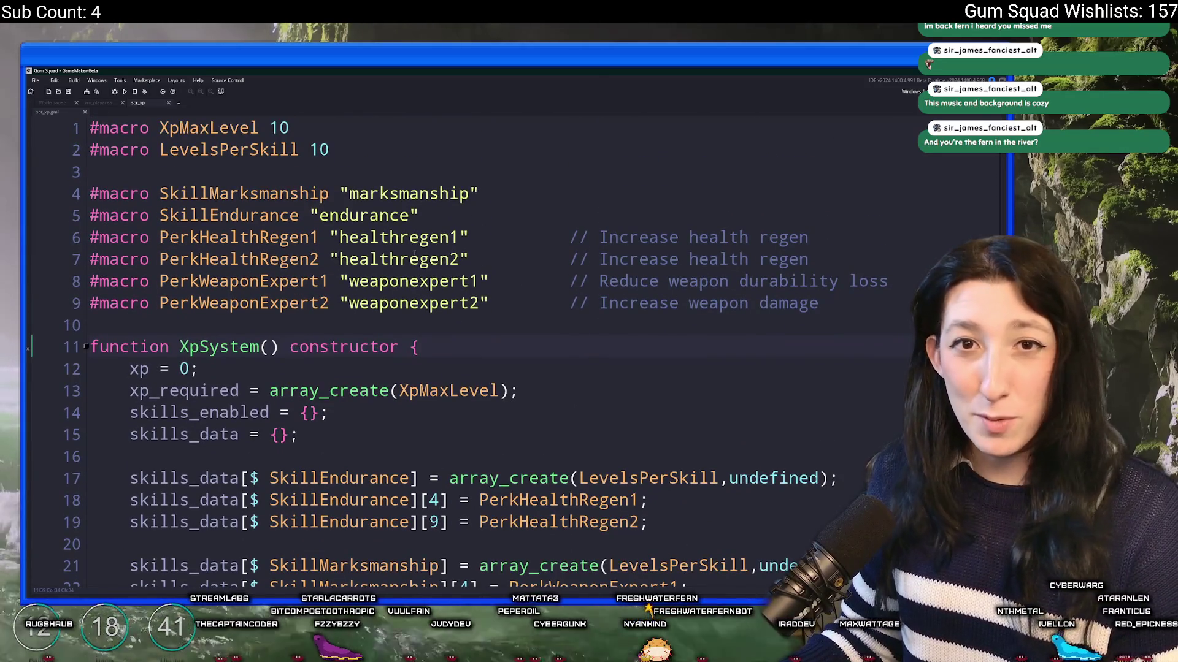
{"action": "left_click", "coordinate": [520, 192]}
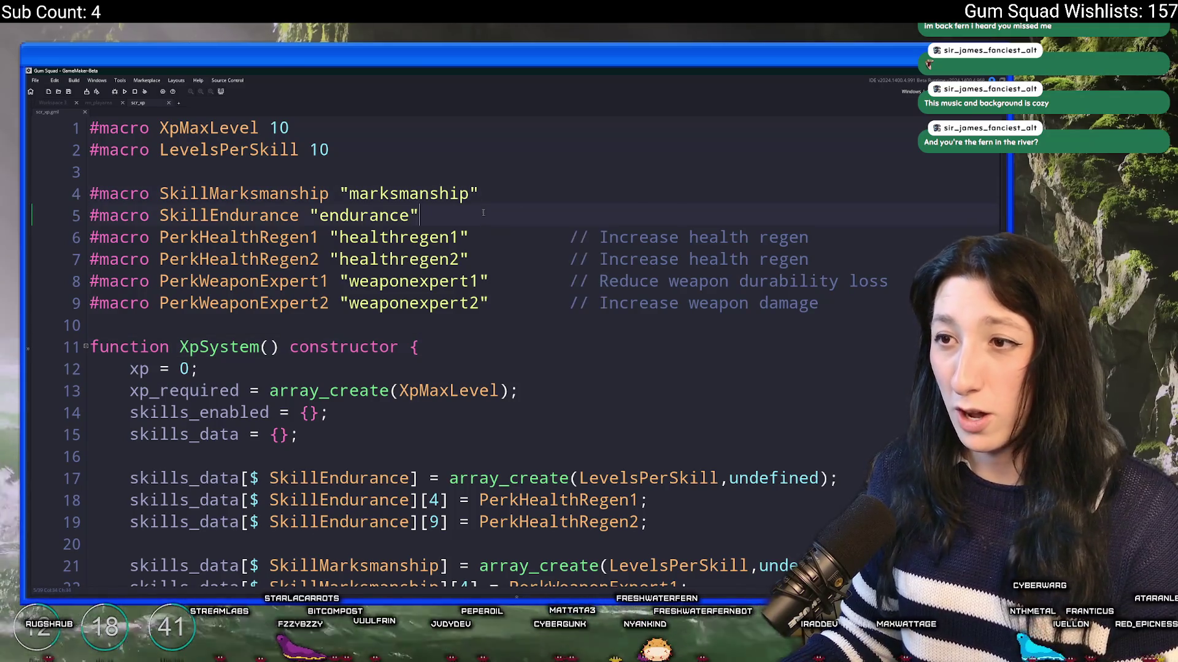
Duplicate the SkillEndurance line and change it to SkillStrength "strength"
{"action": "left_click", "coordinate": [509, 209]}
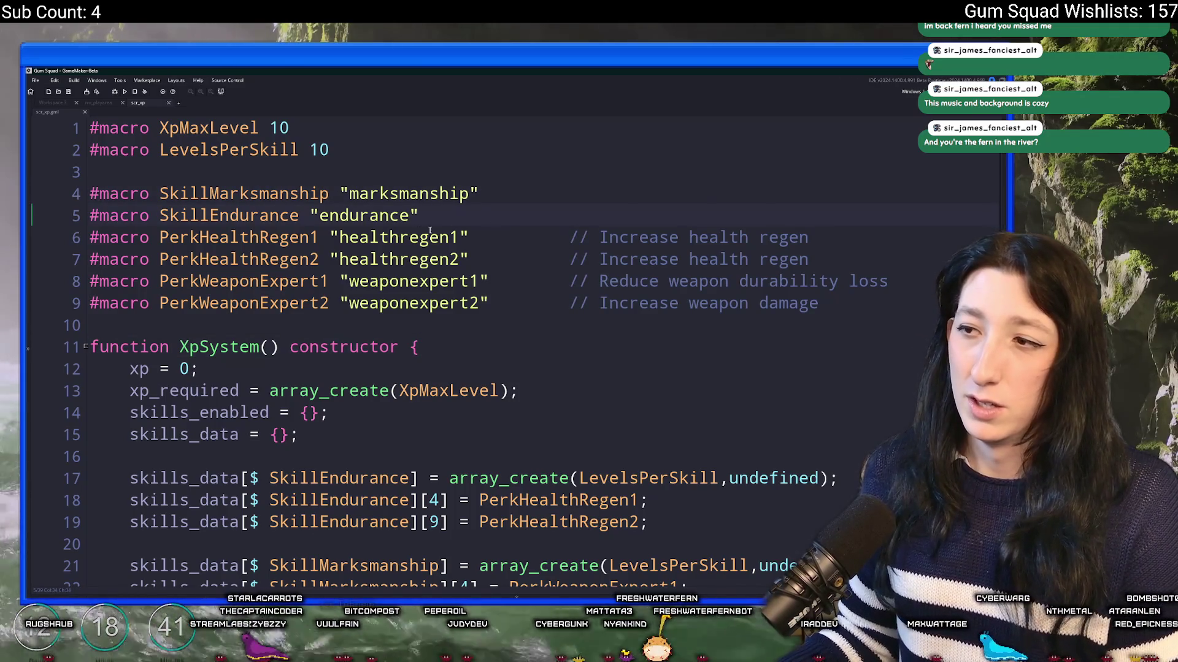
{"action": "key", "text": "ctrl+d"}
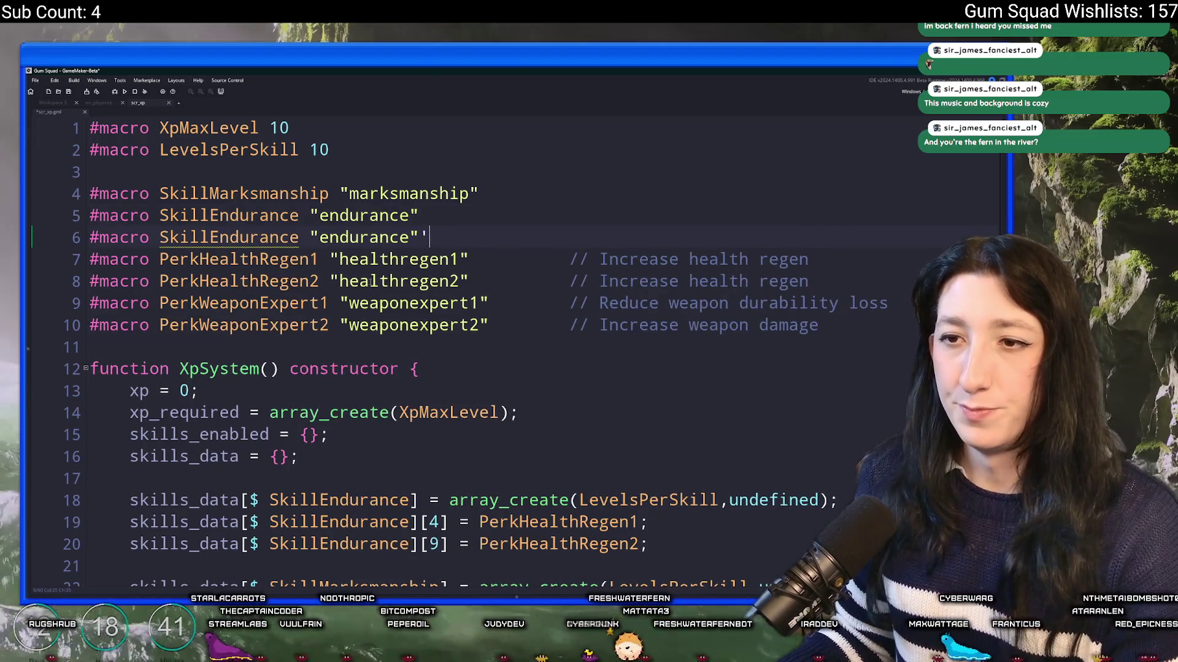
{"action": "key", "text": "Return"}
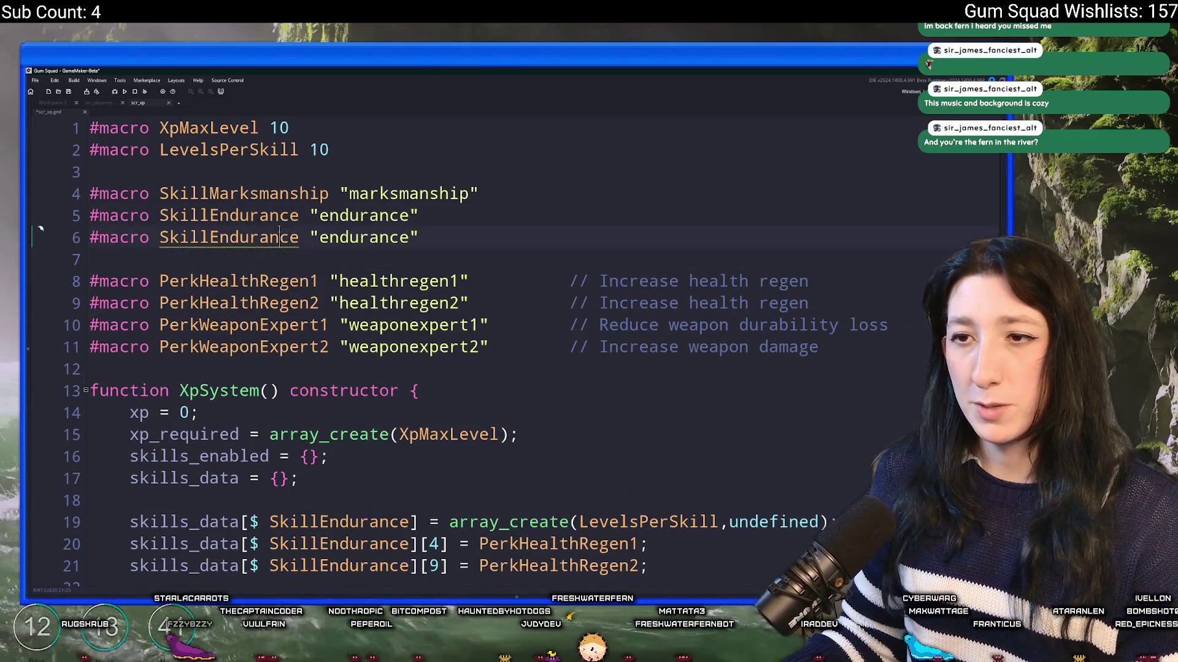
{"action": "left_click_drag", "start_coordinate": [300, 239], "coordinate": [207, 244]}
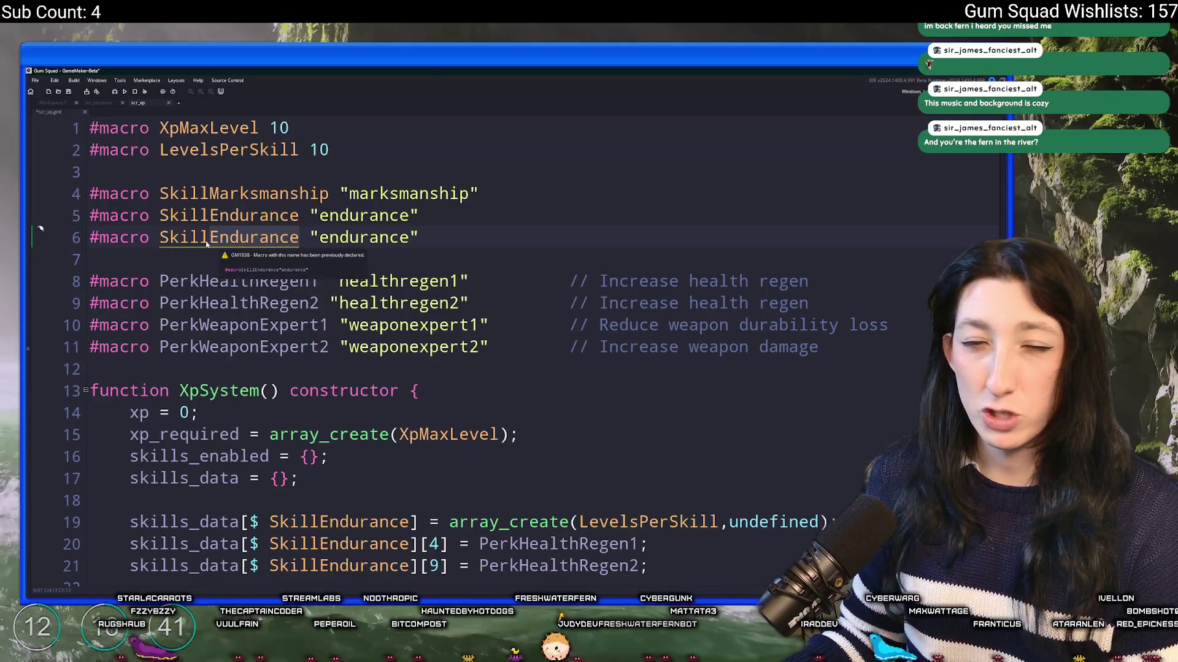
{"action": "type", "text": "Strength"}
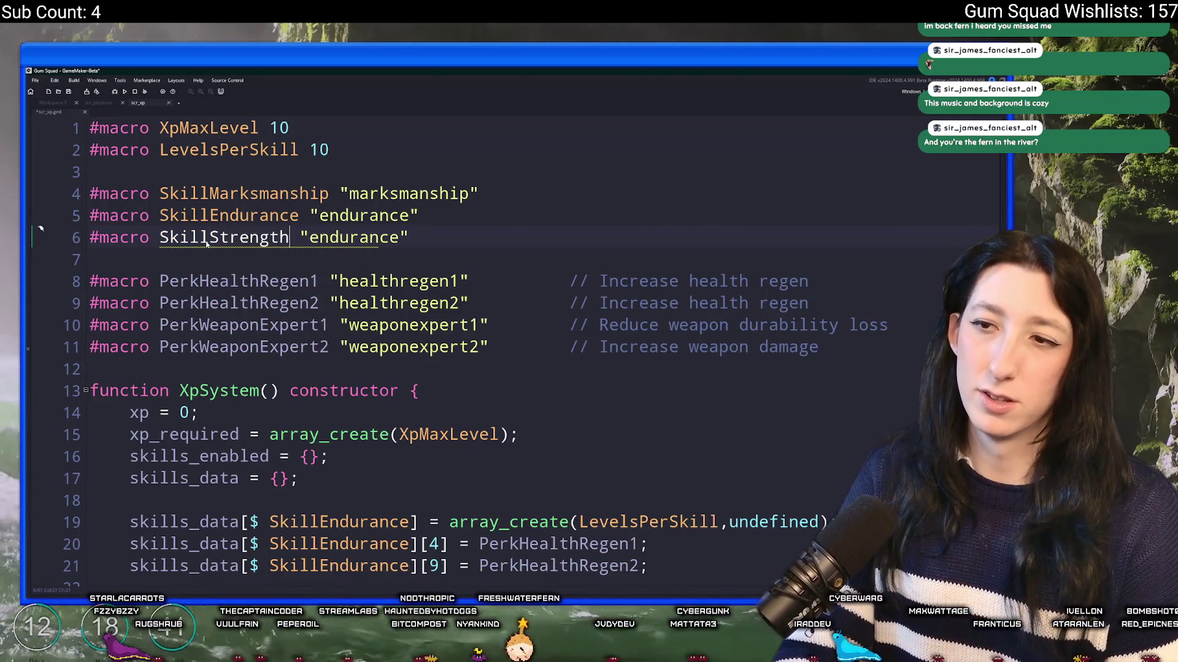
{"action": "double_click", "coordinate": [362, 237]}
{"action": "type", "text": "strength"}
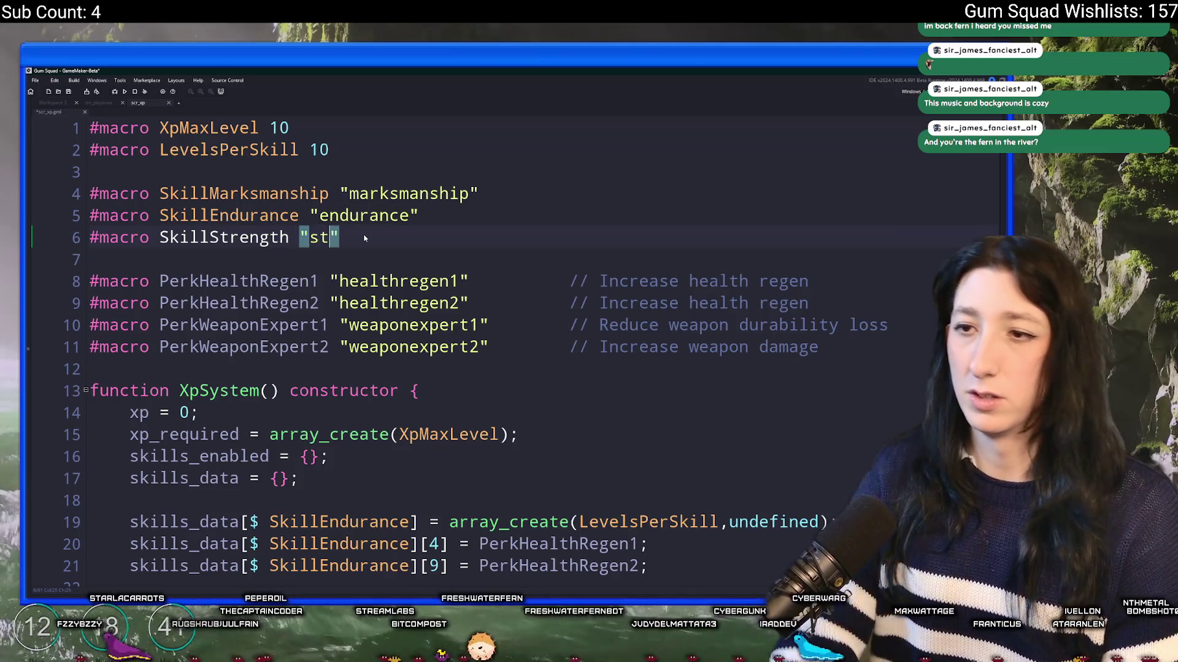
Tab the strength, endurance and marksmanship values into one column
{"action": "left_click", "coordinate": [285, 238]}
{"action": "key", "text": "Right"}
{"action": "key", "text": "Tab"}
{"action": "key", "text": "Tab"}
{"action": "left_click", "coordinate": [310, 216]}
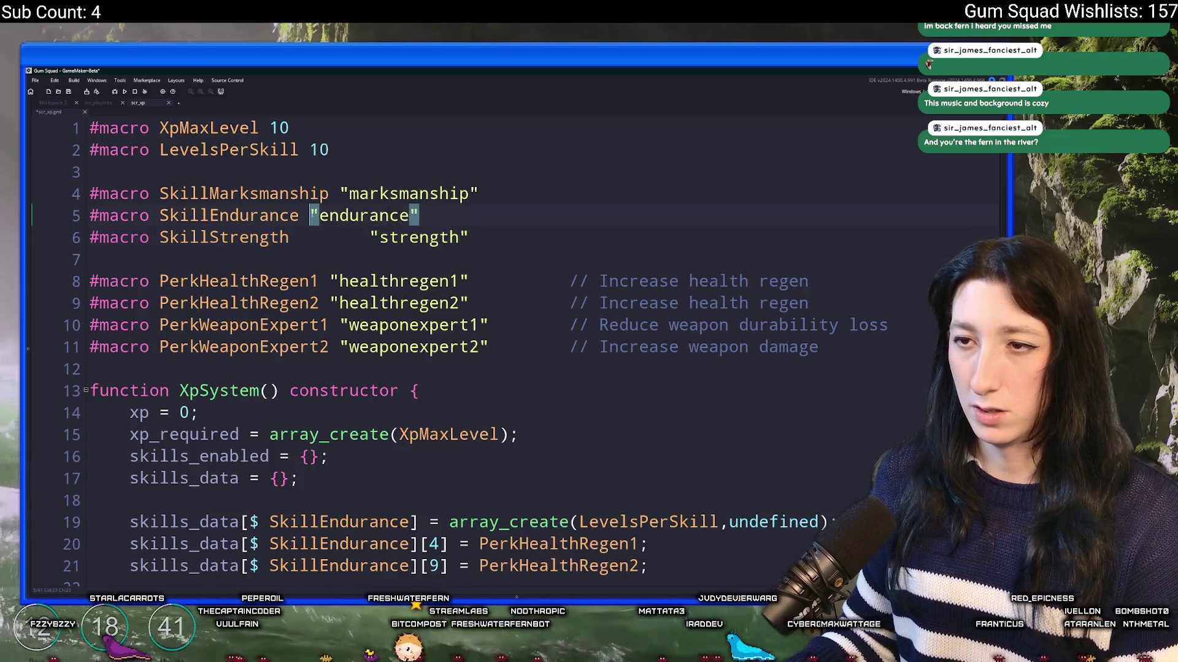
{"action": "key", "text": "Tab"}
{"action": "key", "text": "Tab"}
{"action": "left_click", "coordinate": [340, 193]}
{"action": "key", "text": "Tab"}
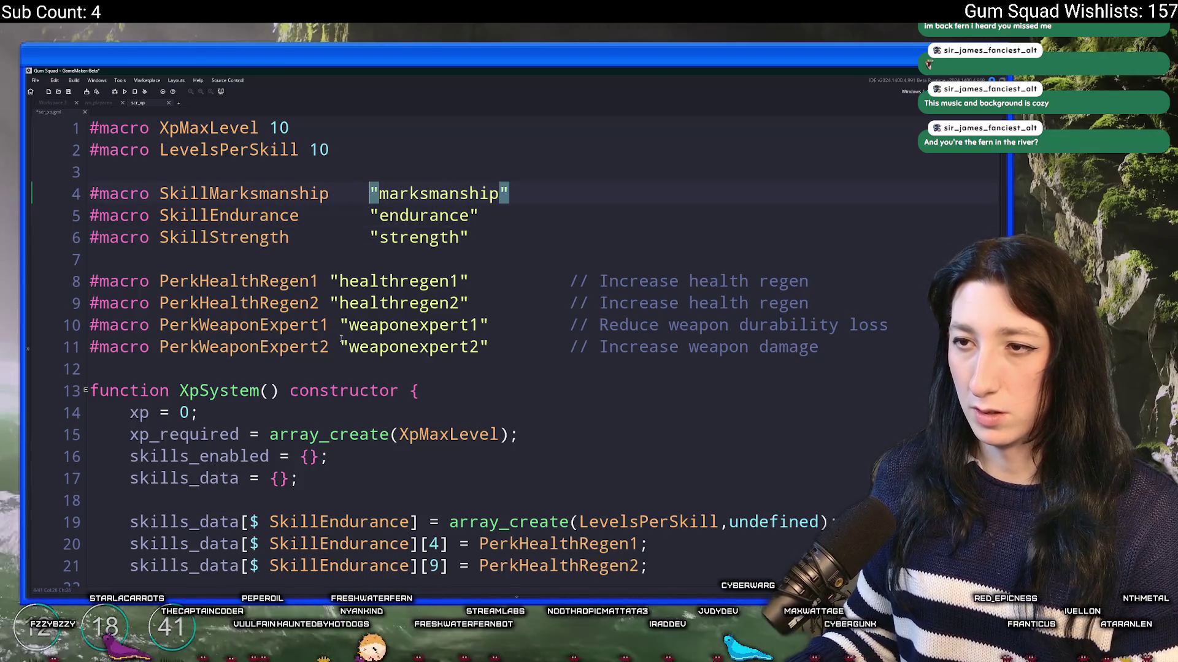
Line up the healthregen1, healthregen2, weaponexpert1 and weaponexpert2 values in the same column
{"action": "left_click", "coordinate": [334, 281]}
{"action": "key", "text": "Tab"}
{"action": "left_click", "coordinate": [334, 303]}
{"action": "key", "text": "Tab"}
{"action": "left_click", "coordinate": [344, 325]}
{"action": "key", "text": "Tab"}
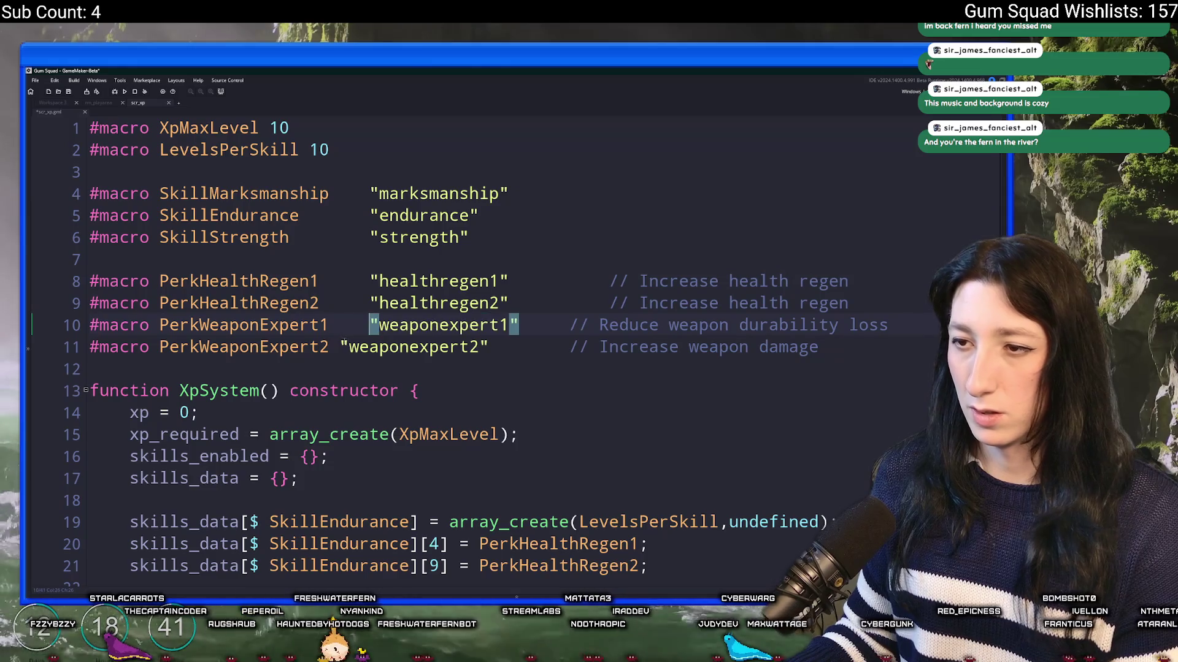
{"action": "left_click", "coordinate": [345, 347]}
{"action": "key", "text": "Tab"}
Realign the perk comments on lines 10 and 11 with those above
{"action": "left_click", "coordinate": [570, 325]}
{"action": "key", "text": "Tab"}
{"action": "left_click", "coordinate": [579, 347]}
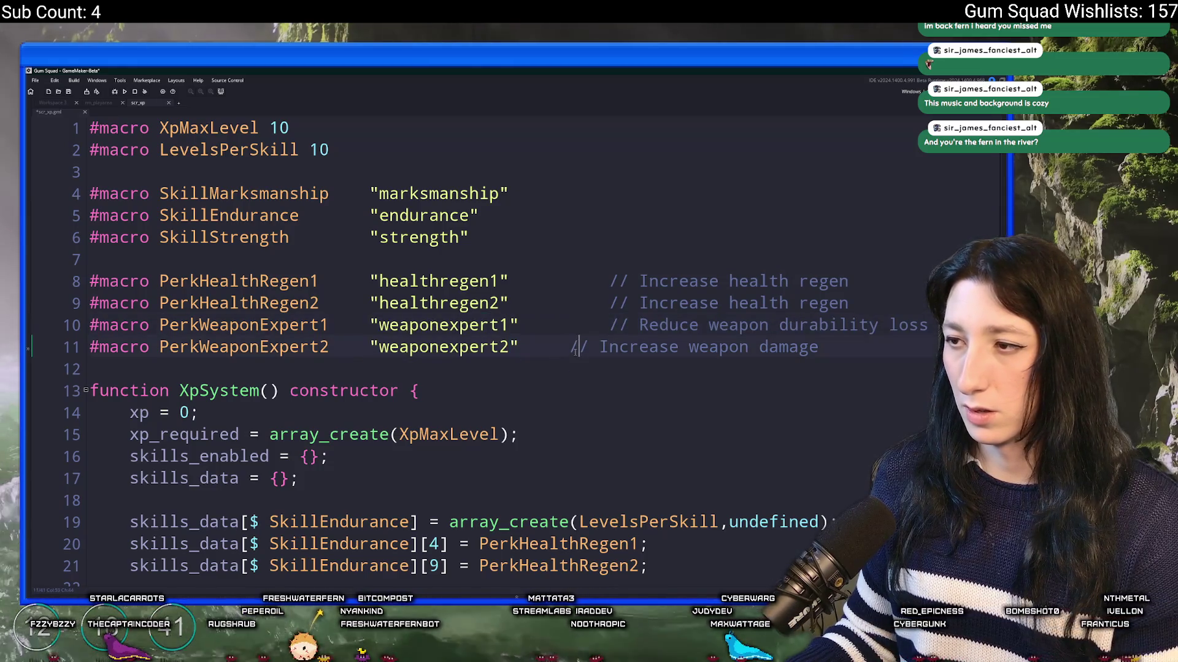
{"action": "key", "text": "Tab"}
{"action": "key", "text": "BackSpace"}
{"action": "left_click", "coordinate": [559, 345]}
{"action": "key", "text": "Tab"}
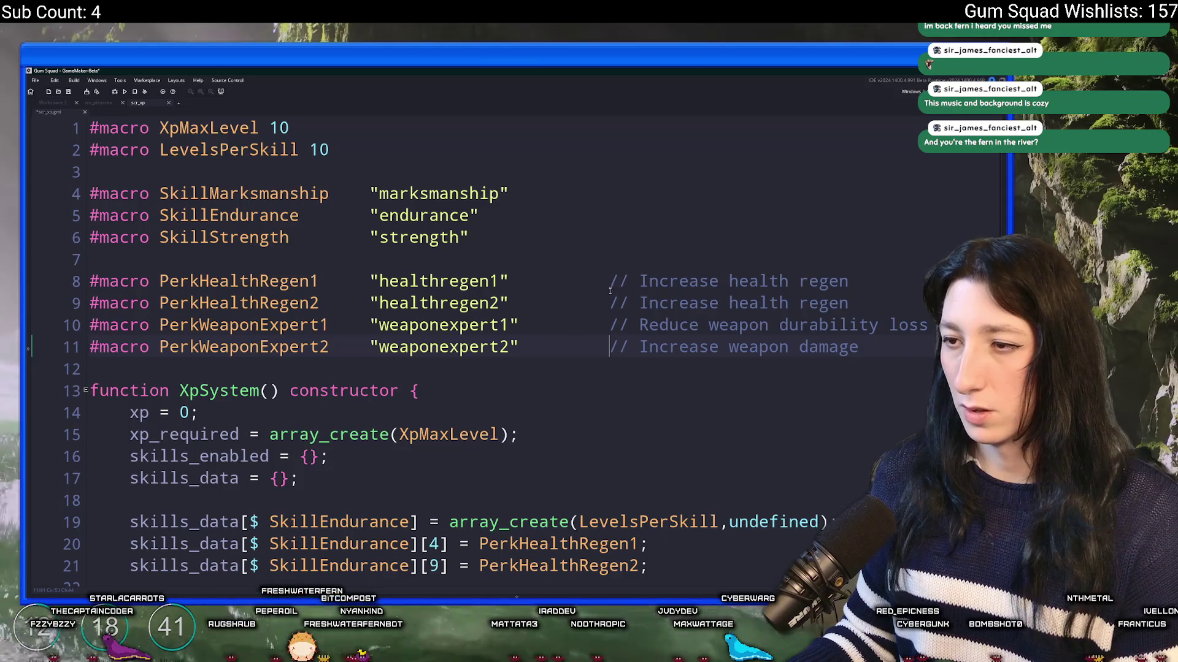
{"action": "key", "text": "ctrl+z"}
{"action": "key", "text": "ctrl+z"}
{"action": "key", "text": "ctrl+z"}
{"action": "left_click", "coordinate": [520, 193]}
{"action": "scroll", "coordinate": [499, 231], "scroll_direction": "down", "scroll_amount": 1}
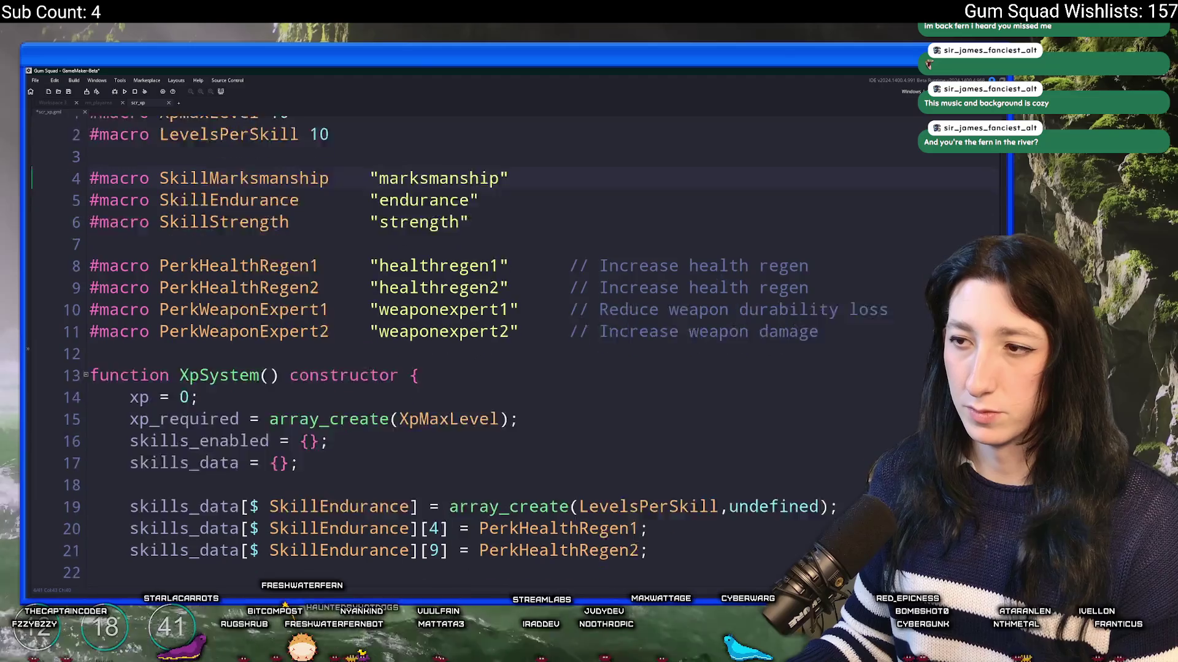
Duplicate the two weapon expert macro lines and rename the first copy PerkMuscular1
{"action": "left_click_drag", "start_coordinate": [758, 301], "coordinate": [91, 280]}
{"action": "key", "text": "ctrl+d"}
{"action": "left_click", "coordinate": [335, 295]}
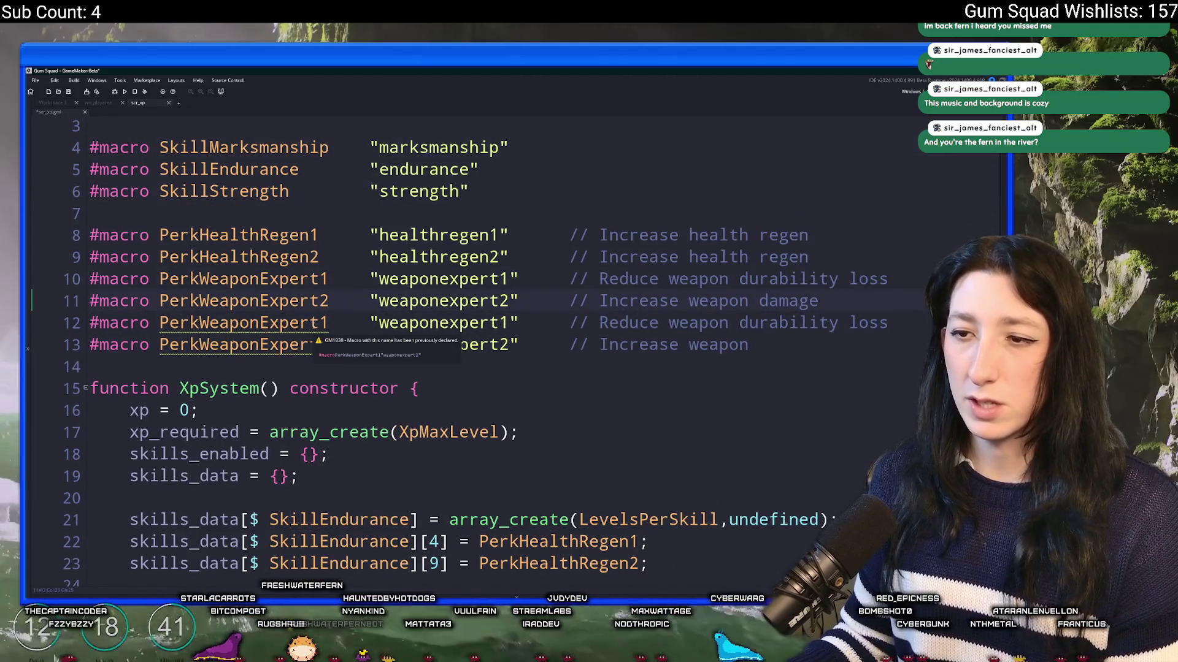
{"action": "left_click", "coordinate": [208, 322]}
{"action": "left_click_drag", "start_coordinate": [318, 323], "coordinate": [197, 323]}
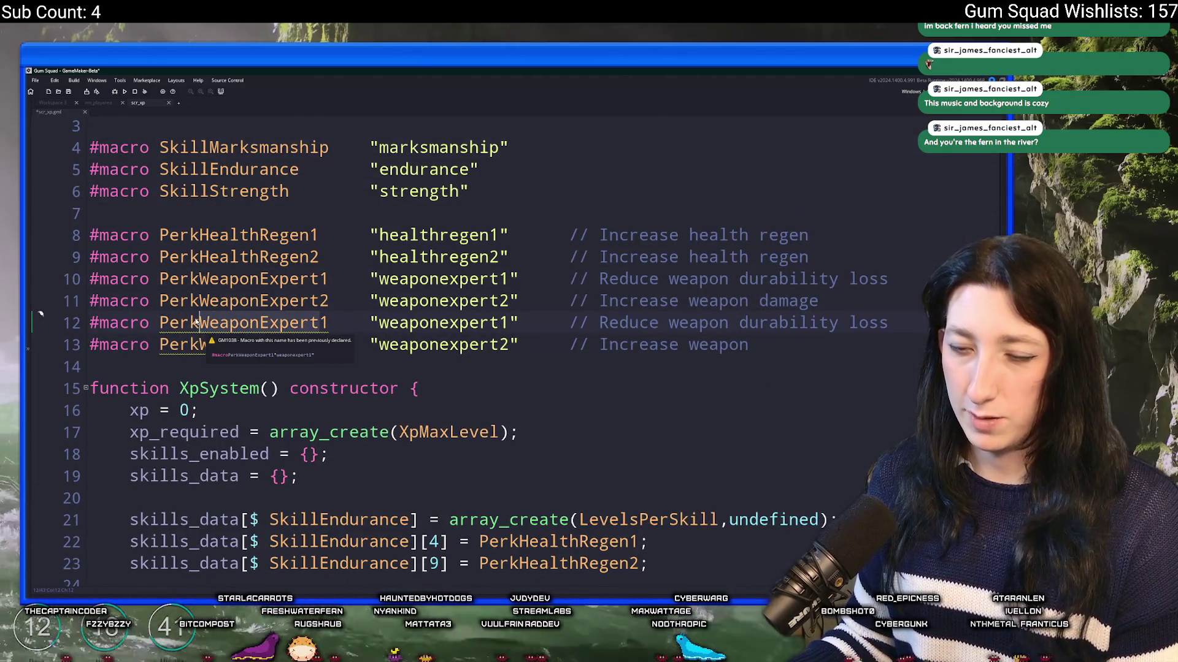
{"action": "type", "text": "Musl"}
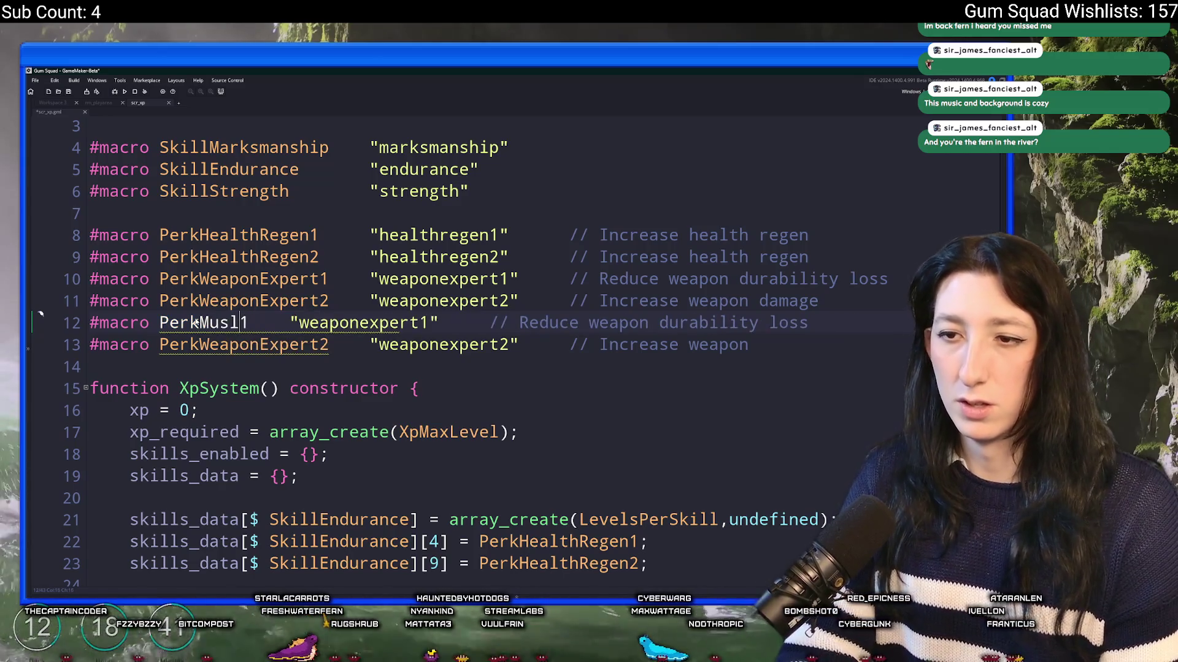
{"action": "key", "text": "BackSpace"}
{"action": "type", "text": "cle"}
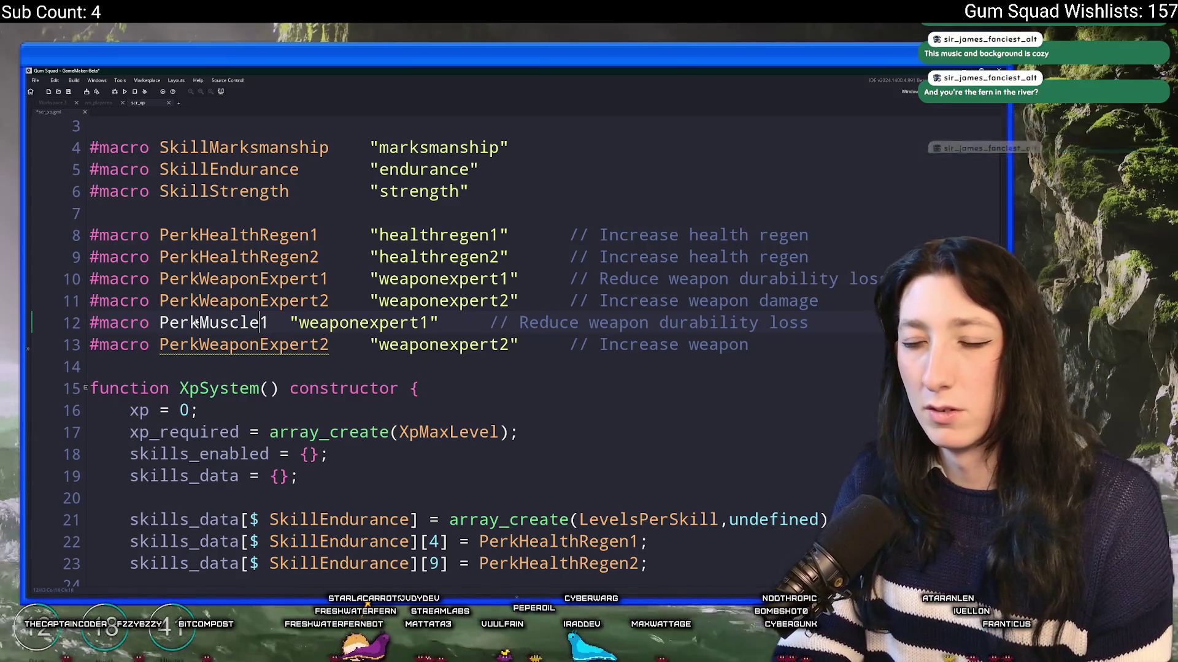
{"action": "key", "text": "BackSpace"}
{"action": "key", "text": "BackSpace"}
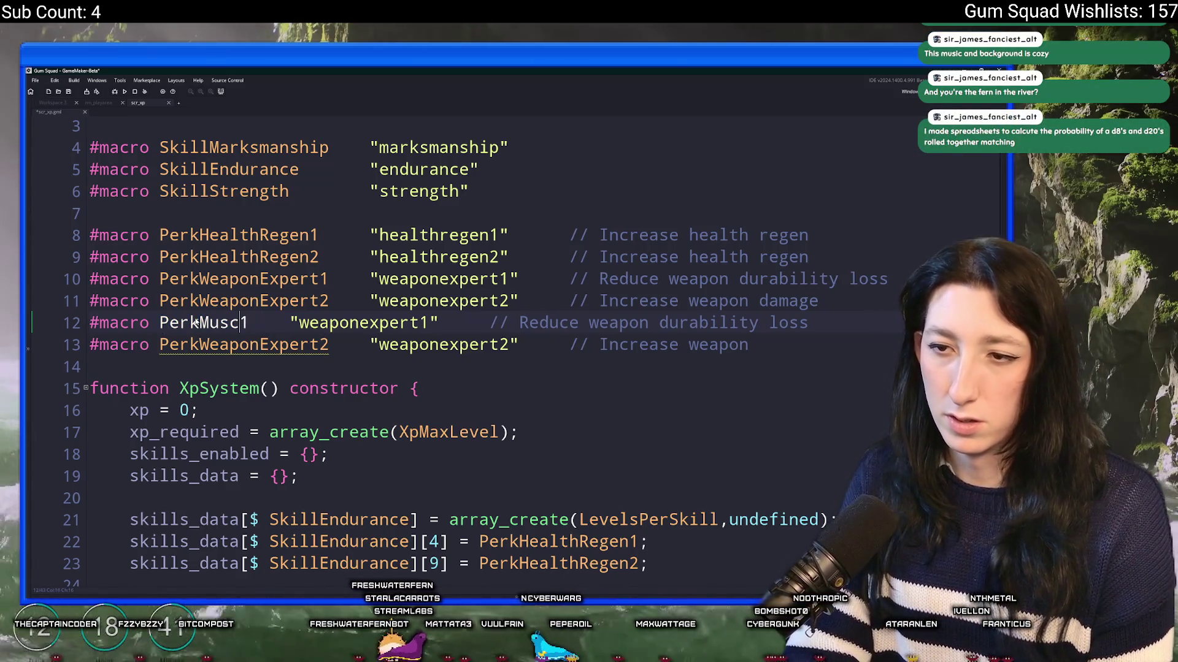
{"action": "key", "text": "BackSpace"}
{"action": "key", "text": "BackSpace"}
{"action": "key", "text": "BackSpace"}
{"action": "key", "text": "BackSpace"}
{"action": "type", "text": "Muscl"}
{"action": "key", "text": "BackSpace"}
{"action": "type", "text": "ular"}
Give PerkMuscular1 the value muscular1 and align its value and comment
{"action": "key", "text": "Right"}
{"action": "key", "text": "Tab"}
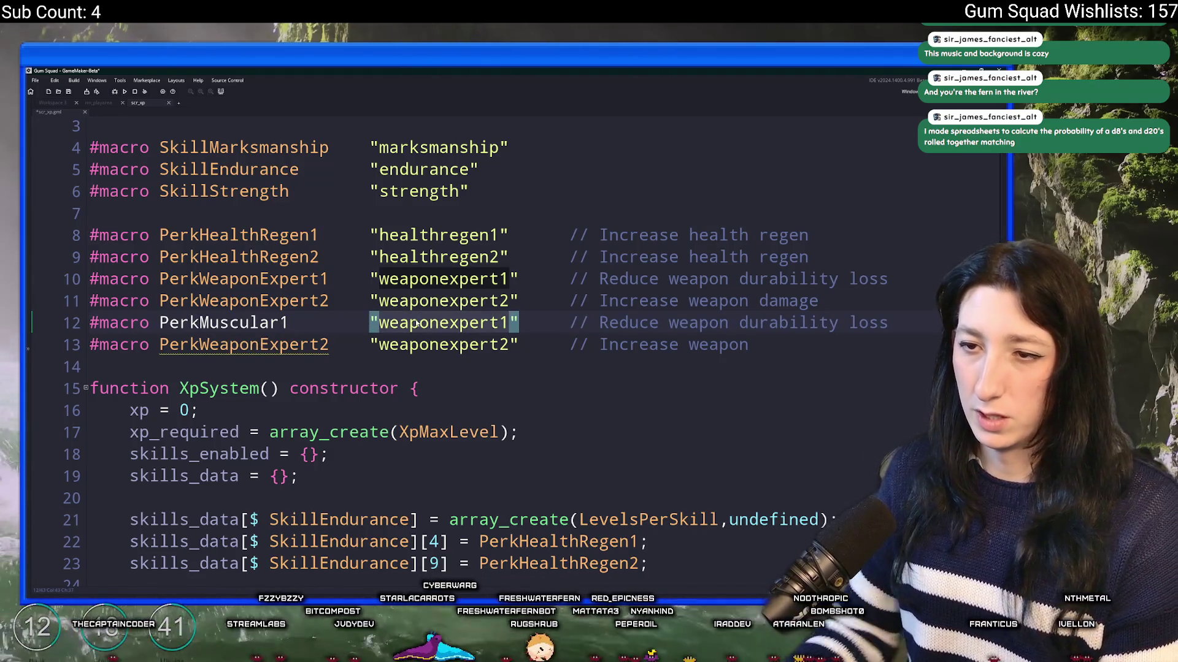
{"action": "type", "text": "muscular1"}
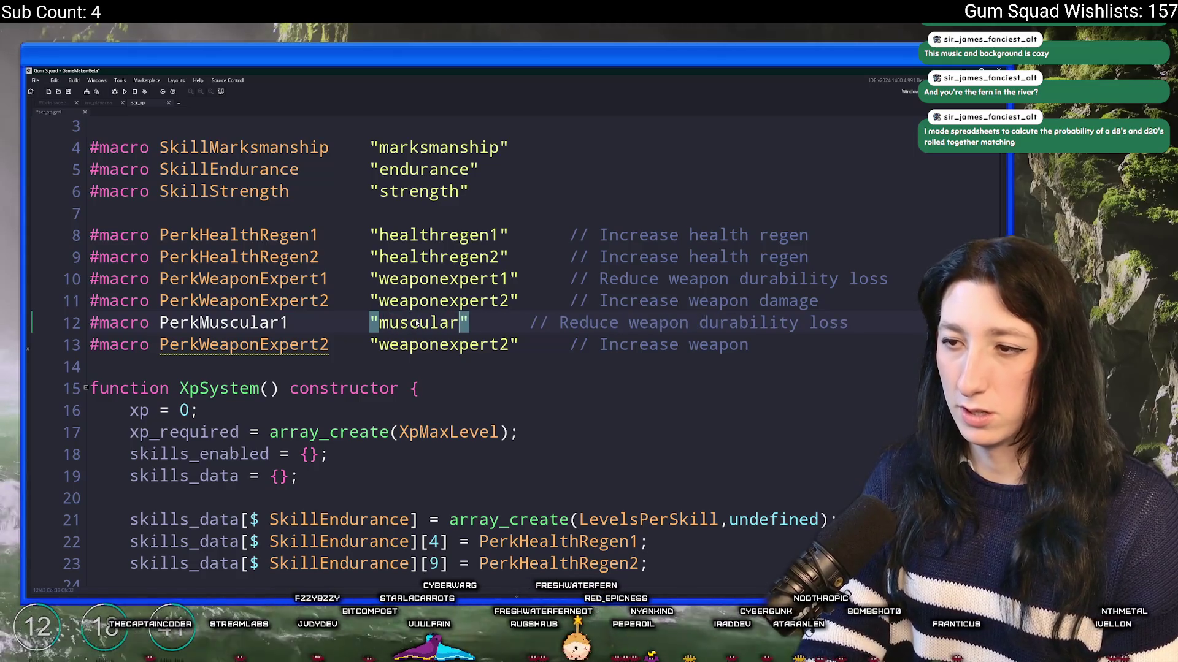
{"action": "key", "text": "Right"}
{"action": "key", "text": "Tab"}
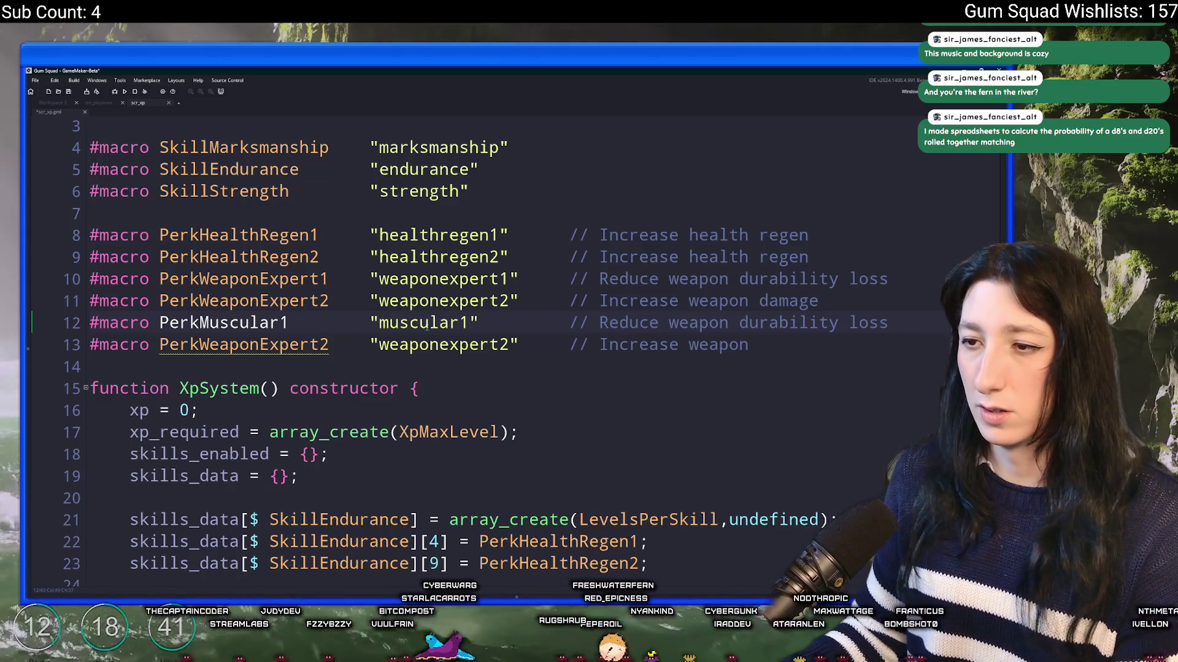
Change line 13's value from weaponexpert2 to muscular2, with its comment aligned
{"action": "left_click", "coordinate": [429, 323]}
{"action": "double_click", "coordinate": [429, 323]}
{"action": "key", "text": "ctrl+c"}
{"action": "double_click", "coordinate": [429, 345]}
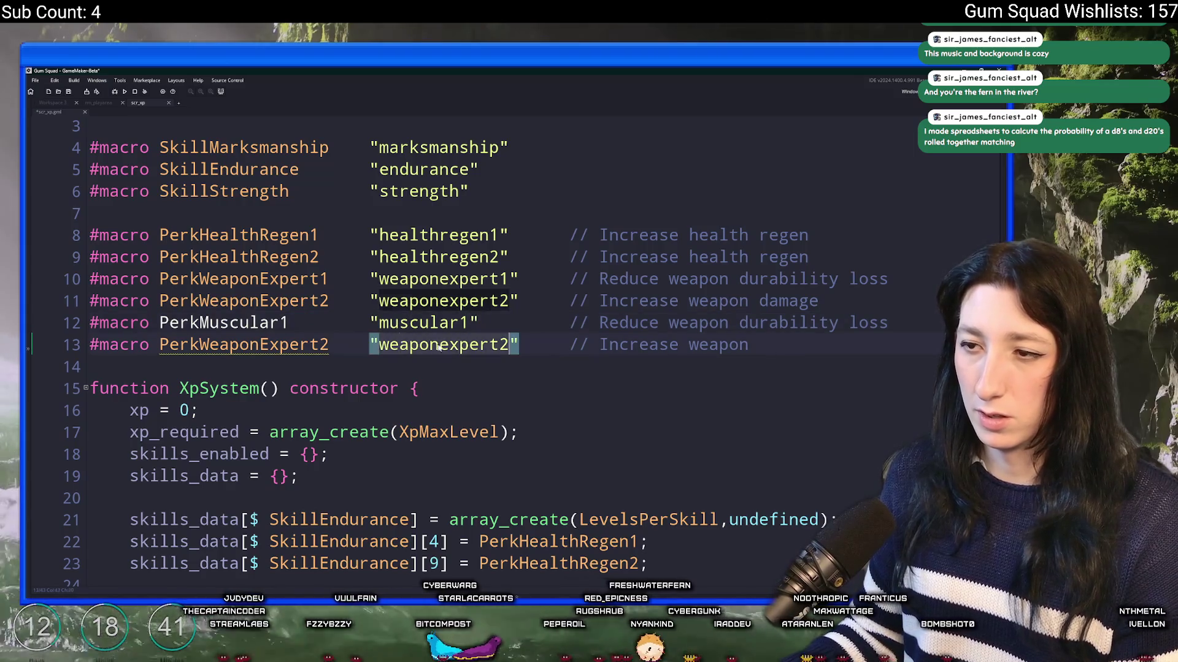
{"action": "key", "text": "ctrl+v"}
{"action": "key", "text": "BackSpace"}
{"action": "type", "text": "2"}
{"action": "key", "text": "Right"}
{"action": "key", "text": "Tab"}
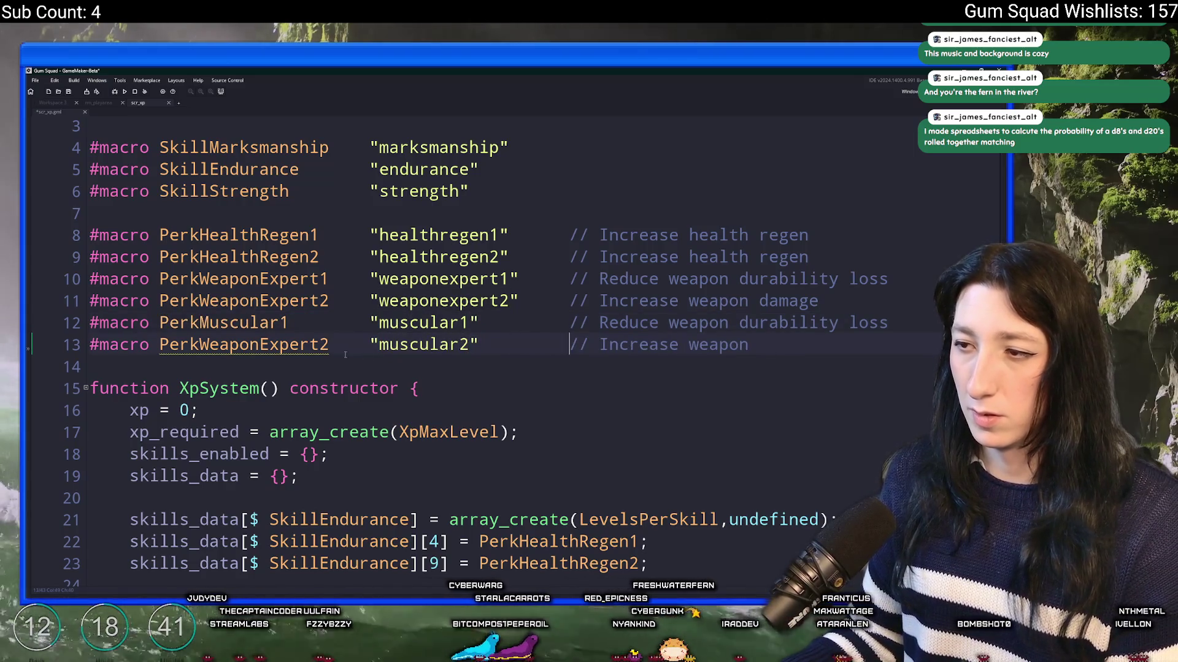
Rename line 13's macro to PerkMuscular2 and align its value and comment
{"action": "double_click", "coordinate": [252, 323]}
{"action": "key", "text": "ctrl+c"}
{"action": "double_click", "coordinate": [246, 345]}
{"action": "key", "text": "ctrl+v"}
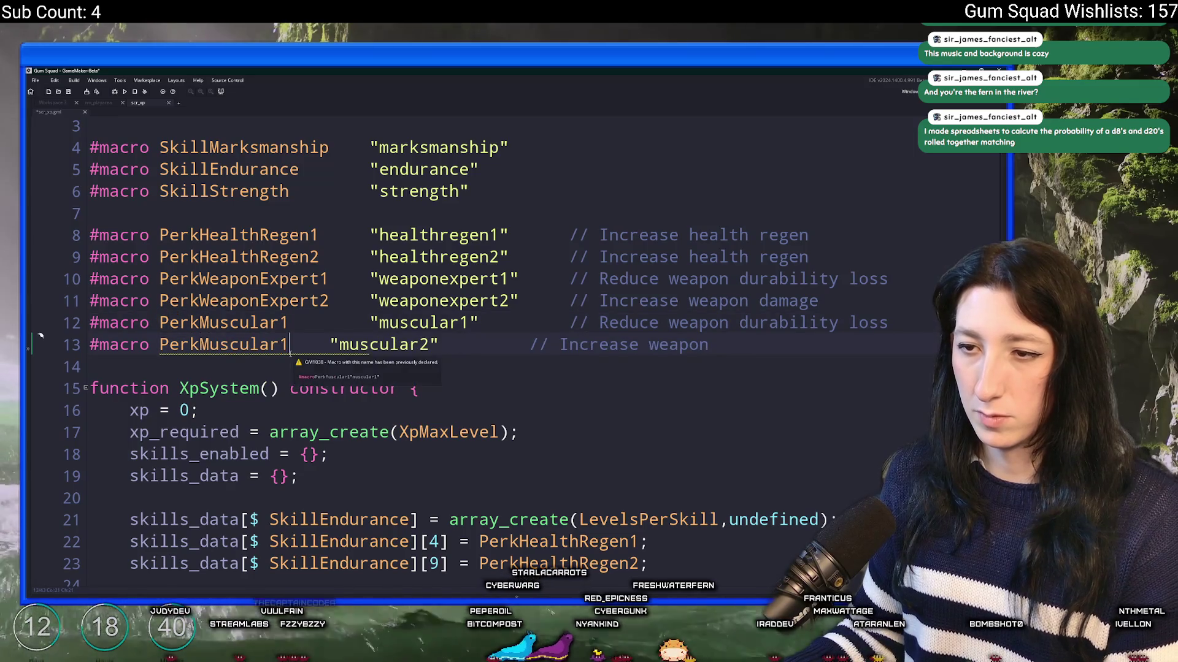
{"action": "key", "text": "BackSpace"}
{"action": "type", "text": "2"}
{"action": "left_click", "coordinate": [327, 345]}
{"action": "key", "text": "Tab"}
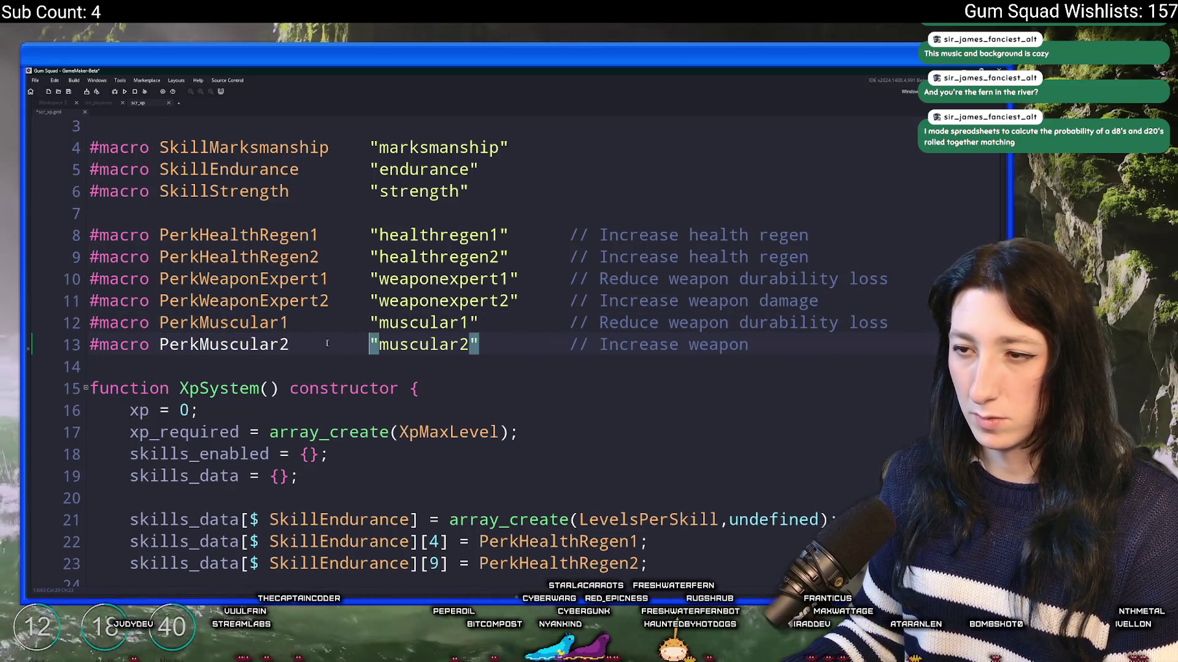
{"action": "left_click_drag", "start_coordinate": [599, 319], "coordinate": [901, 326]}
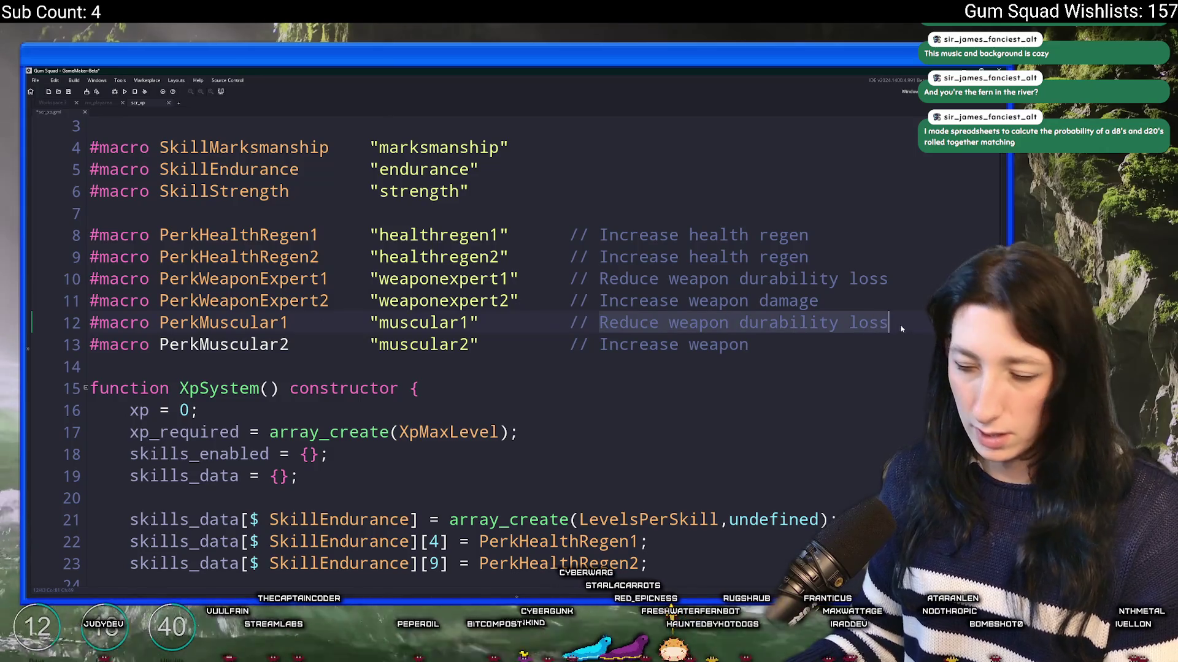
Rewrite PerkMuscular1's comment as 'Increase carrying weight limit'
{"action": "type", "text": "Increase "}
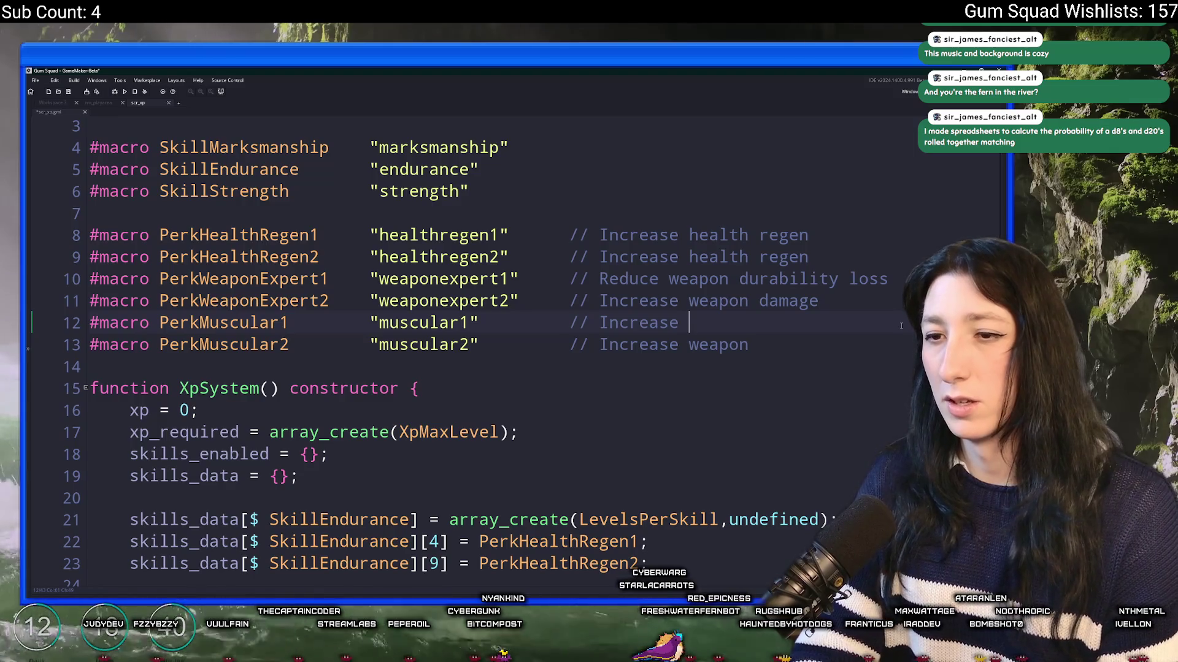
{"action": "type", "text": "carryin"}
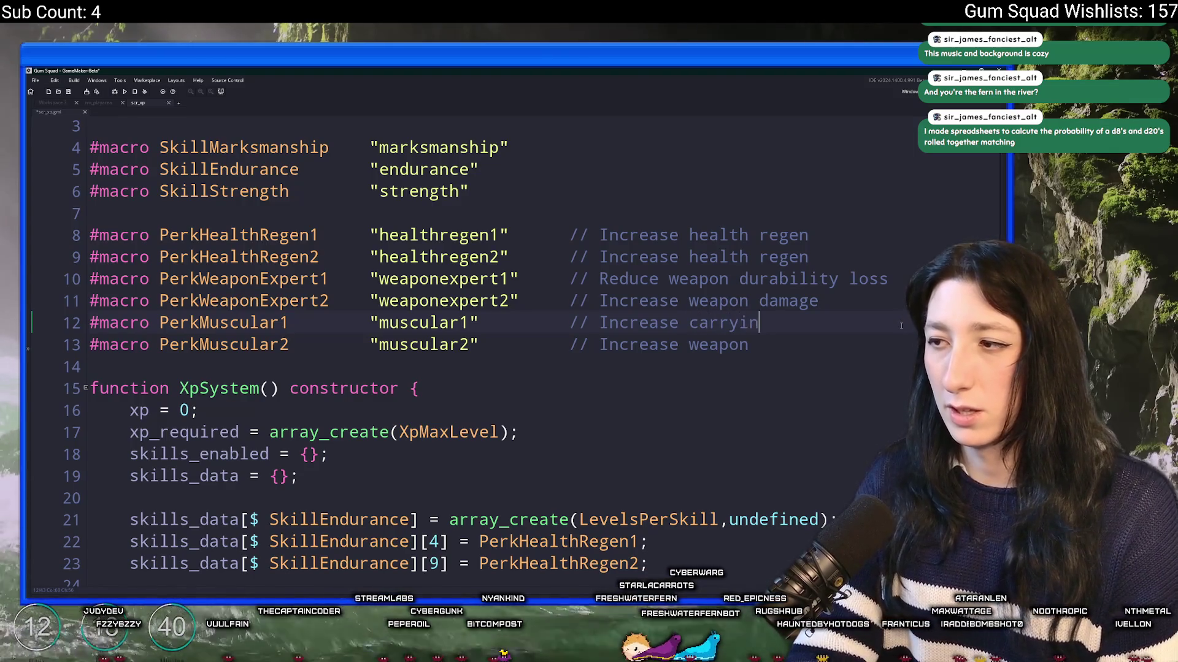
{"action": "type", "text": "g weapon"}
{"action": "key", "text": "BackSpace"}
{"action": "key", "text": "BackSpace"}
{"action": "key", "text": "BackSpace"}
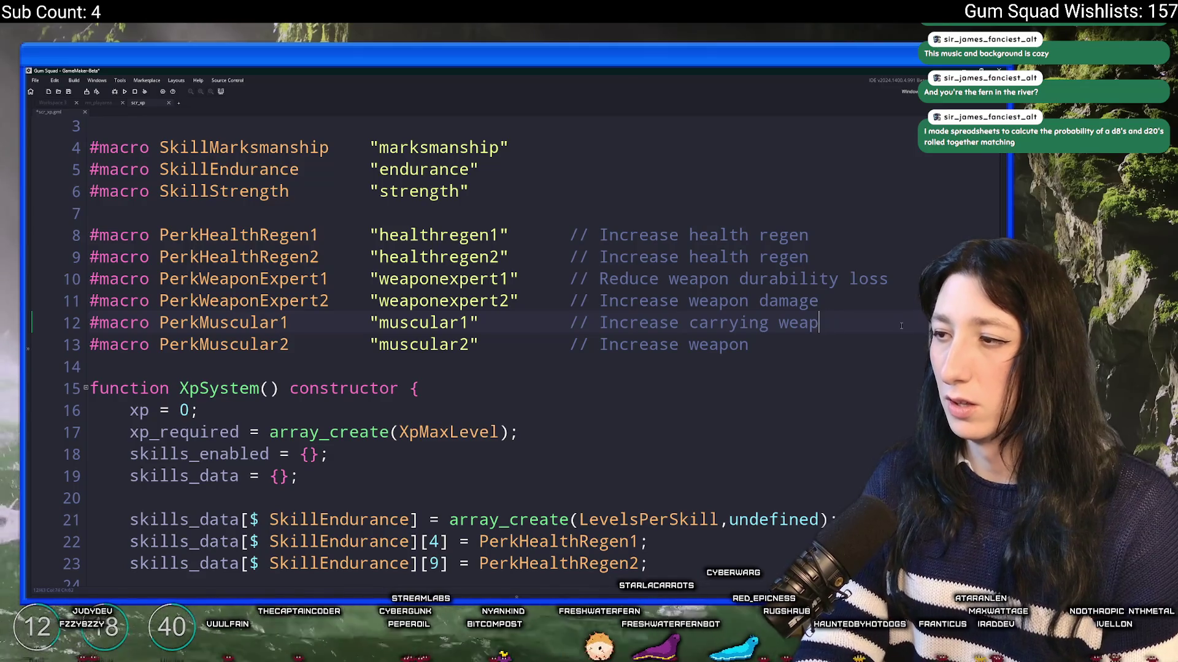
{"action": "type", "text": "ight limitk"}
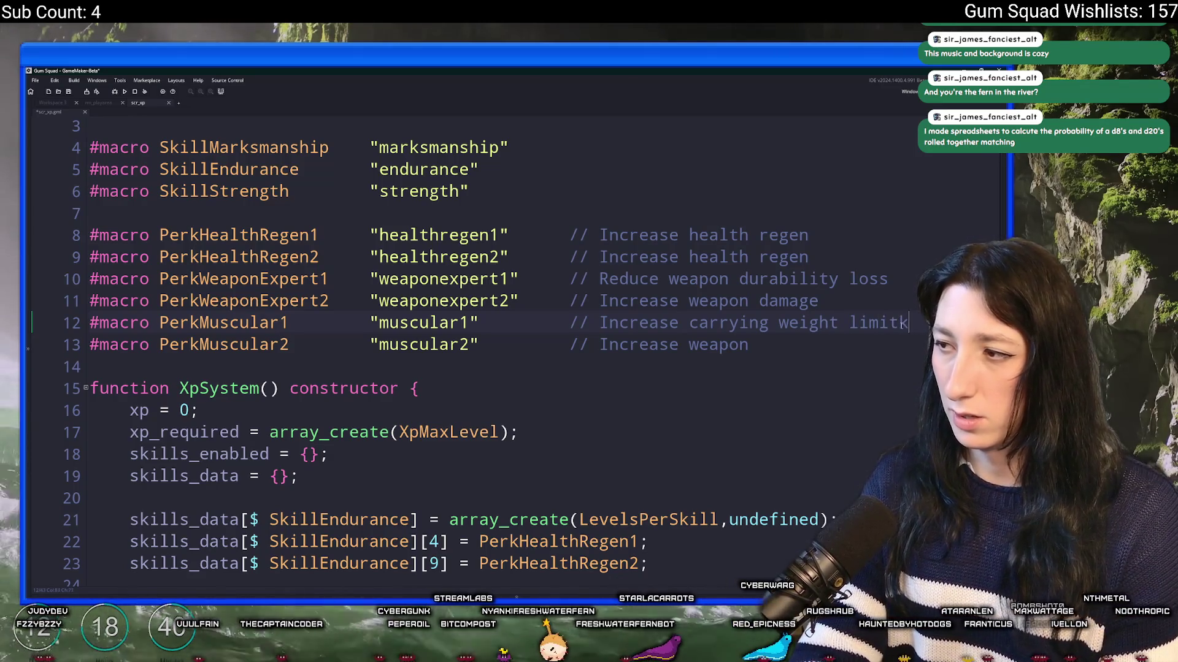
{"action": "key", "text": "BackSpace"}
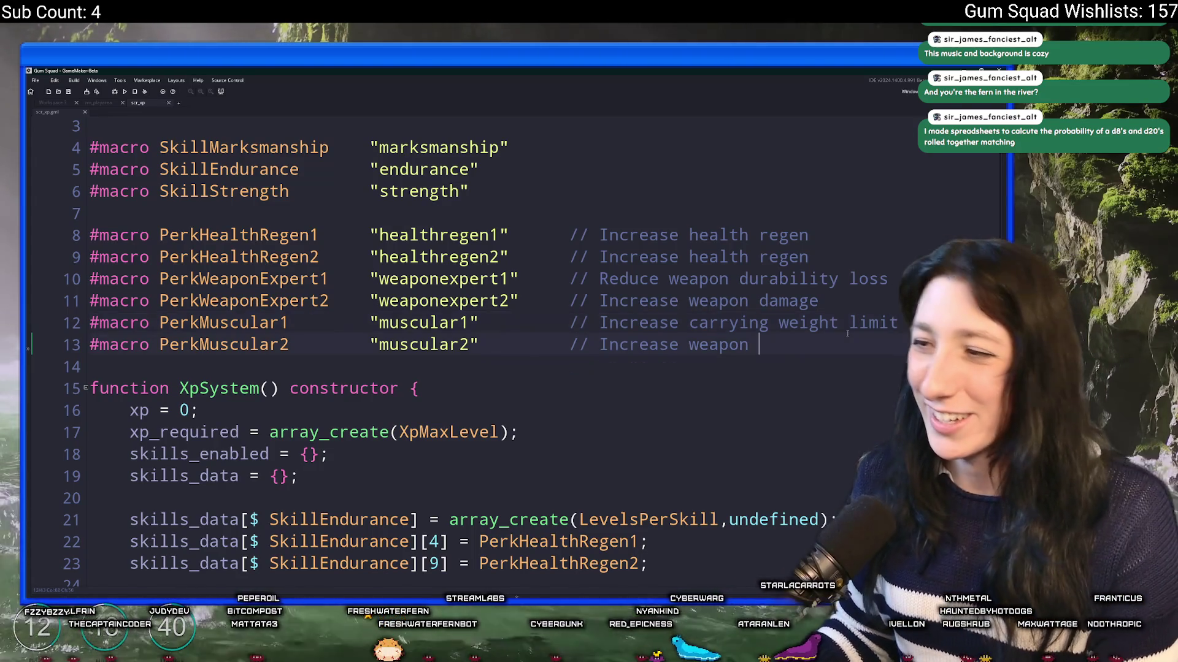
Change PerkMuscular2's comment to 'Increase punching damage'
{"action": "left_click", "coordinate": [598, 345]}
{"action": "left_click_drag", "start_coordinate": [688, 345], "coordinate": [754, 342]}
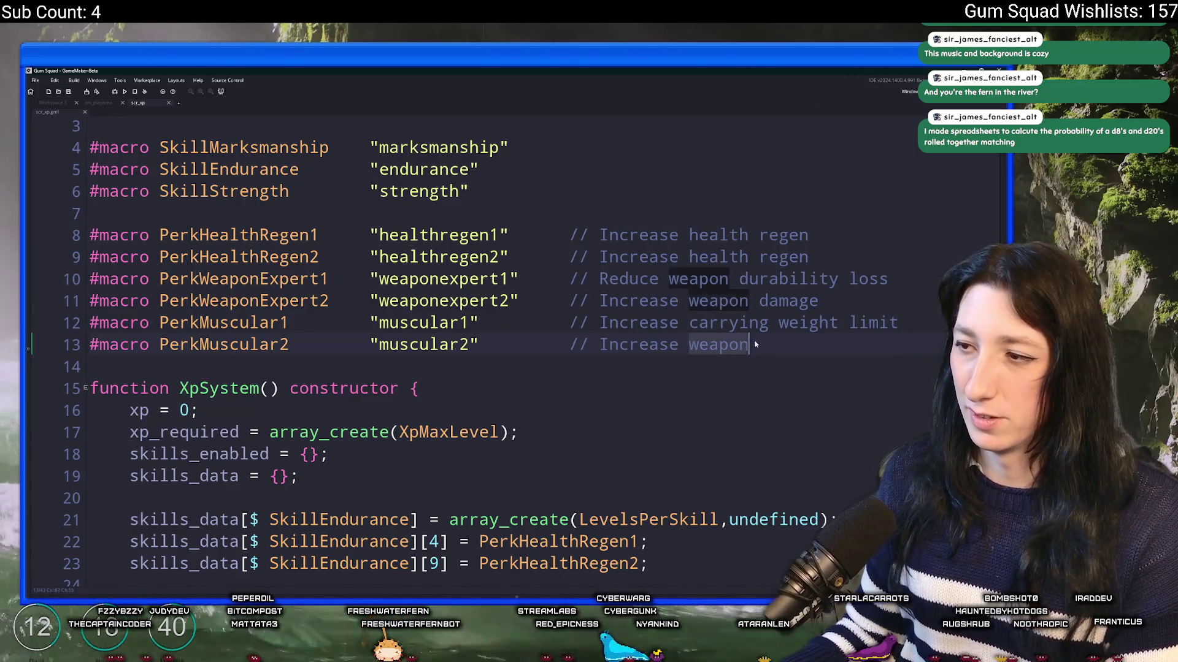
{"action": "type", "text": "punching damadge"}
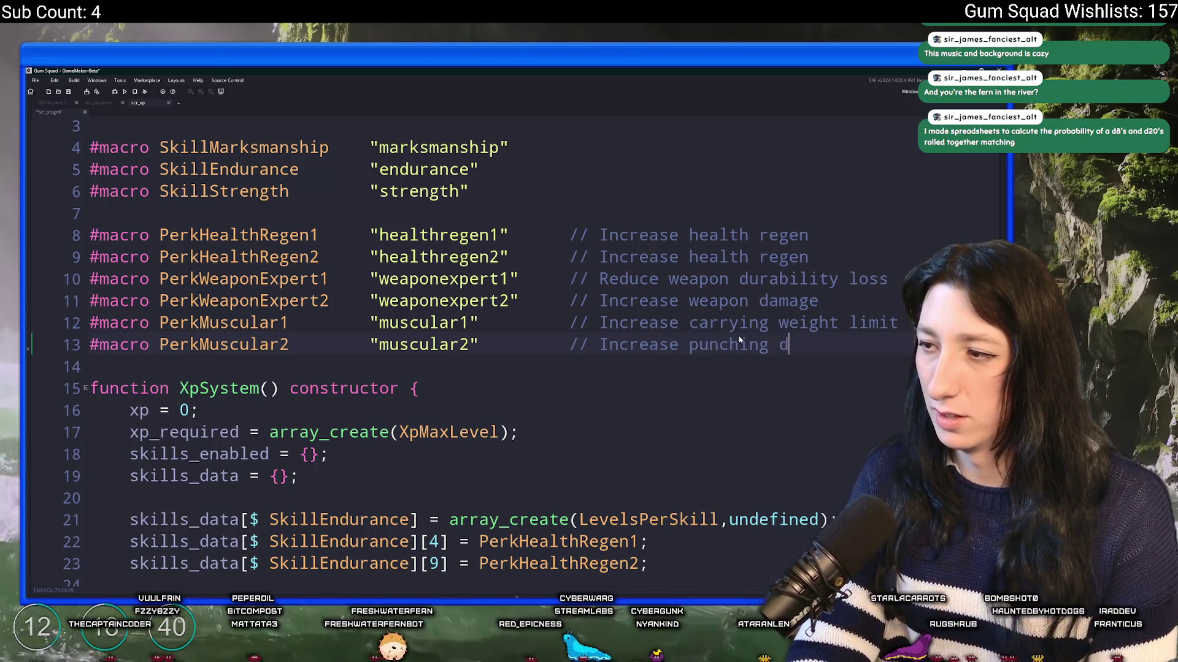
{"action": "key", "text": "BackSpace"}
{"action": "key", "text": "BackSpace"}
{"action": "key", "text": "BackSpace"}
{"action": "type", "text": "ge"}
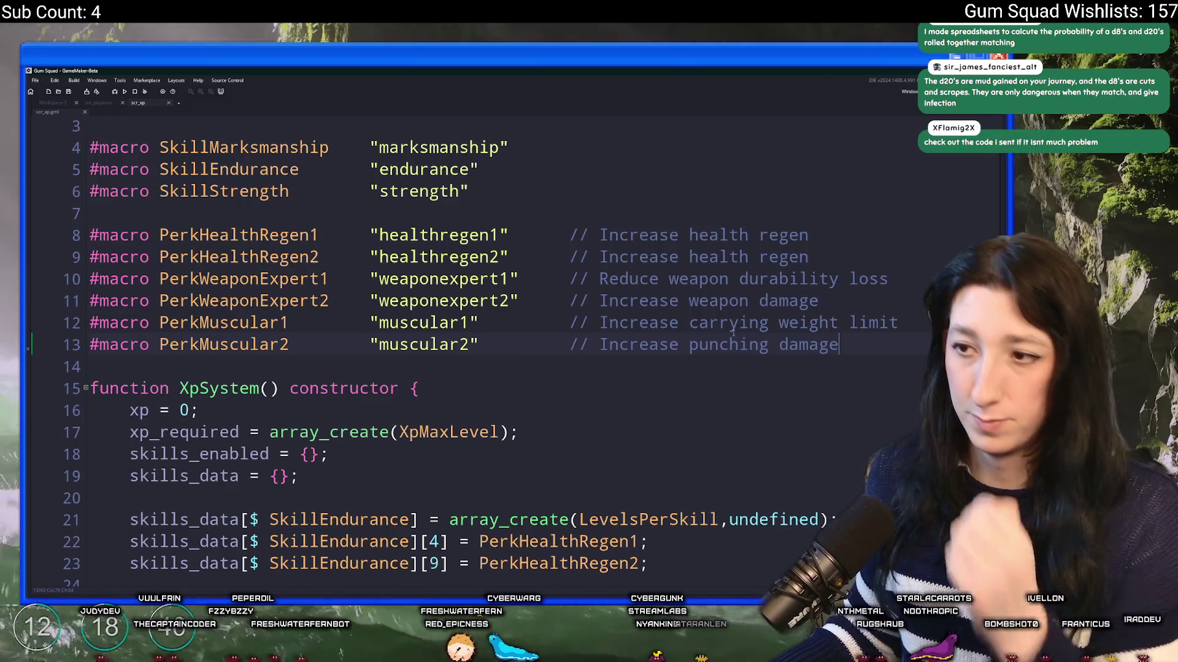
{"action": "left_click", "coordinate": [599, 323]}
{"action": "mouse_move", "coordinate": [599, 323]}
{"action": "left_mouse_down"}
{"action": "mouse_move", "coordinate": [913, 326]}
{"action": "mouse_move", "coordinate": [599, 323]}
{"action": "left_mouse_up"}
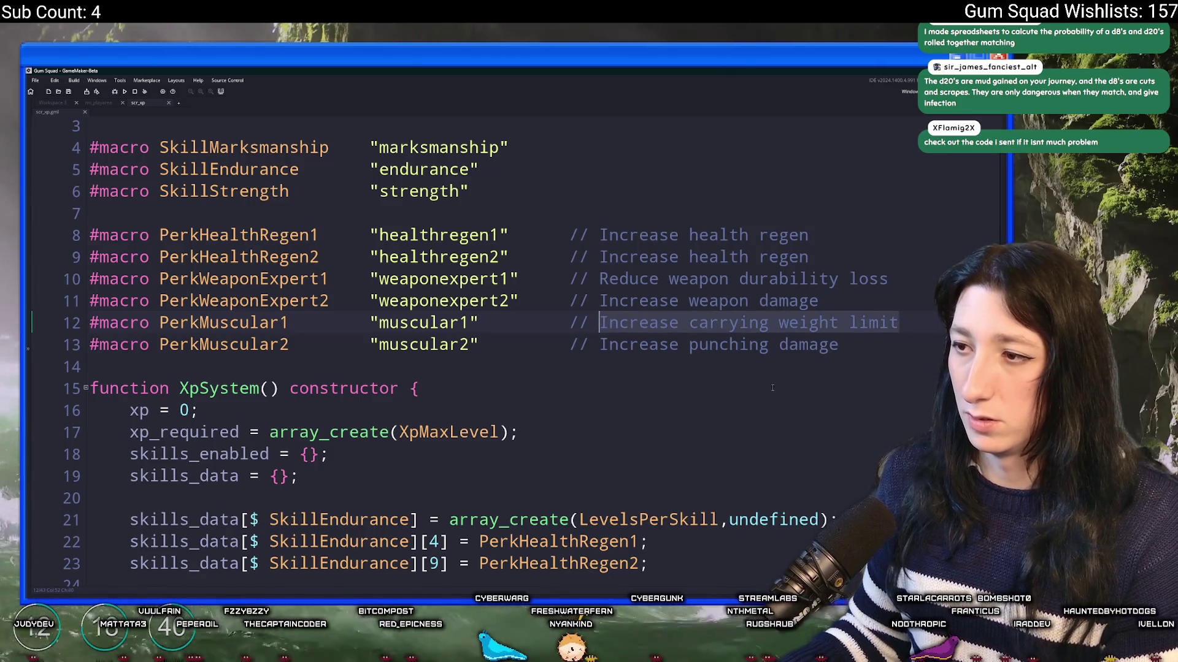
{"action": "left_click", "coordinate": [896, 327]}
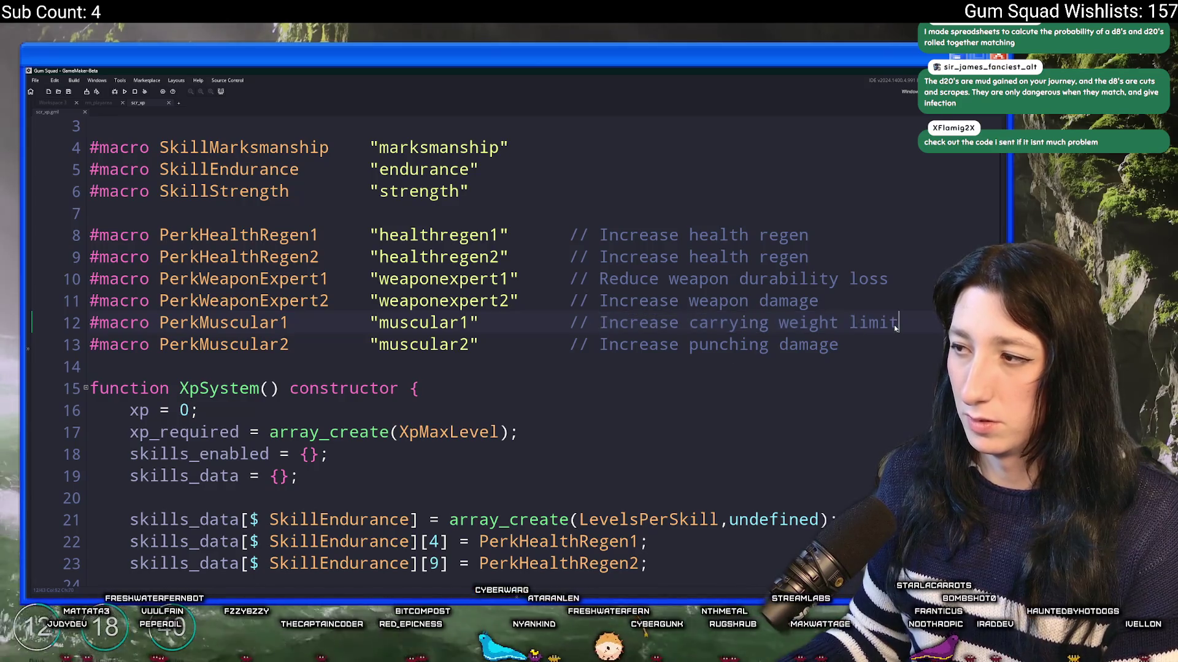
Paste 'Increase punching damage' from line 13 over line 12's PerkMuscular1 comment
{"action": "mouse_move", "coordinate": [914, 322]}
{"action": "left_mouse_down"}
{"action": "mouse_move", "coordinate": [571, 330]}
{"action": "mouse_move", "coordinate": [601, 330]}
{"action": "left_mouse_up"}
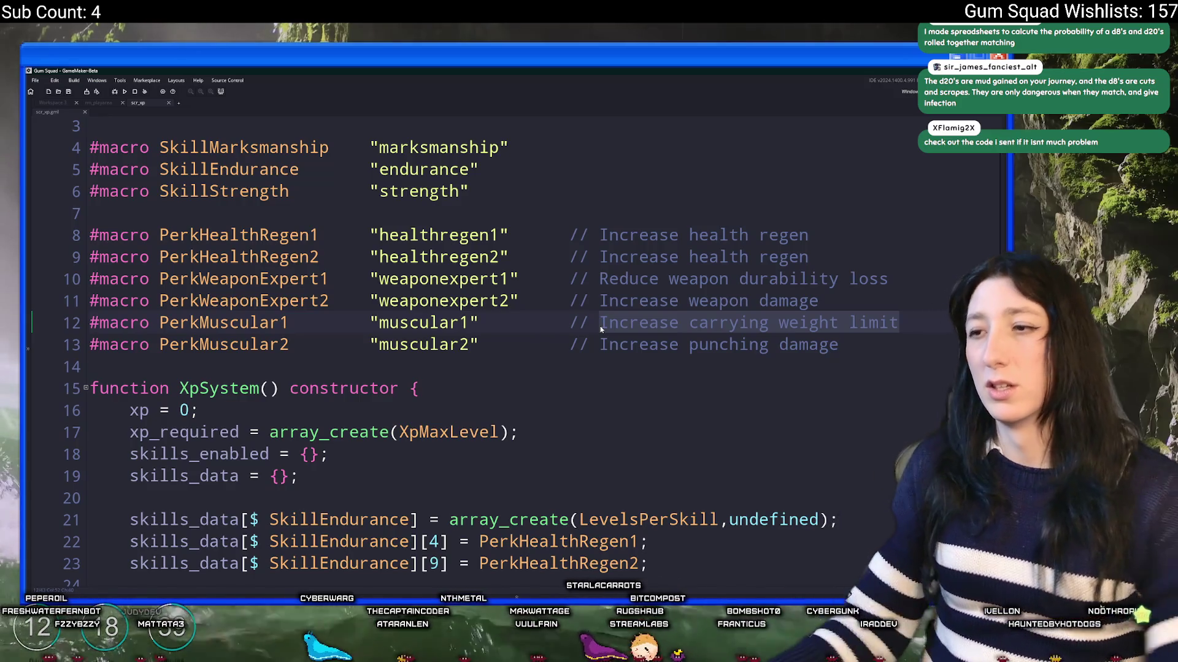
{"action": "left_click_drag", "start_coordinate": [600, 345], "coordinate": [849, 345]}
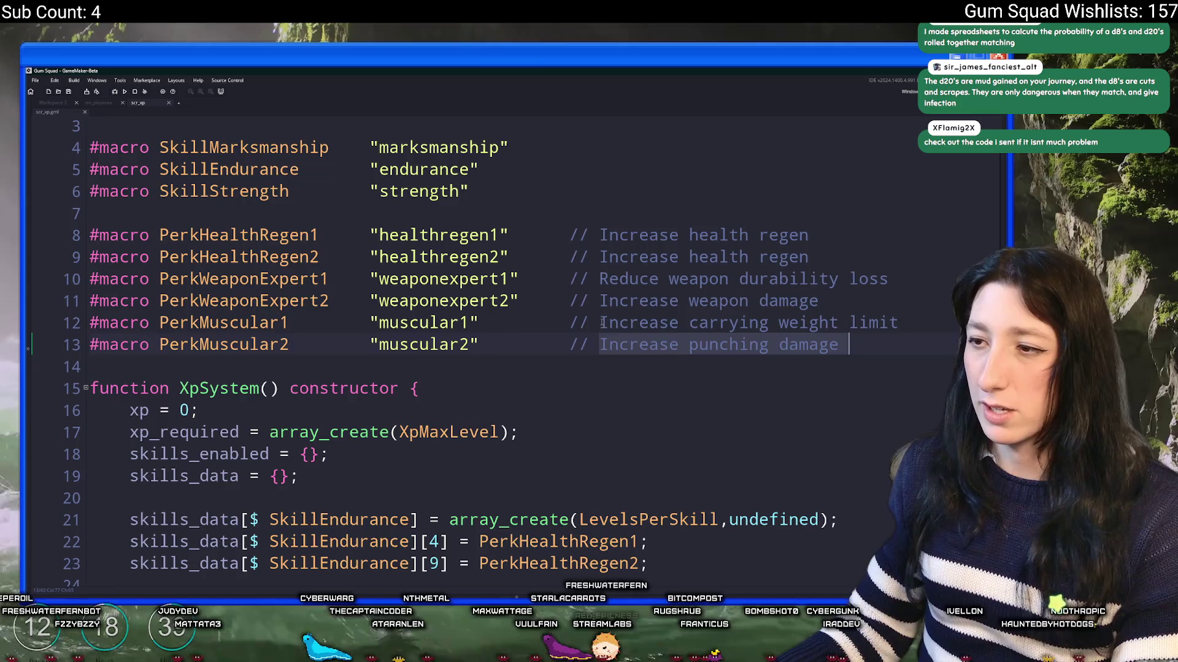
{"action": "left_click_drag", "start_coordinate": [603, 322], "coordinate": [897, 322]}
{"action": "type", "text": "Increase punching damage"}
{"action": "left_click", "coordinate": [873, 308]}
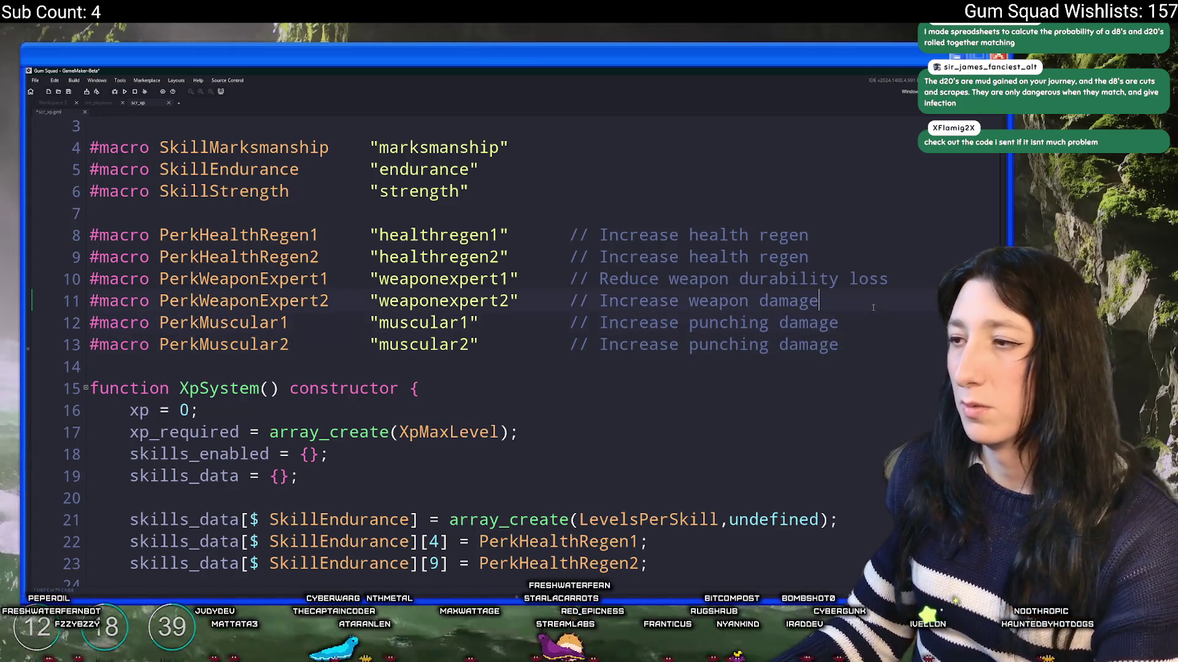
Replace line 13's comment with 'Punches stun enemies'
{"action": "left_click_drag", "start_coordinate": [840, 345], "coordinate": [604, 341]}
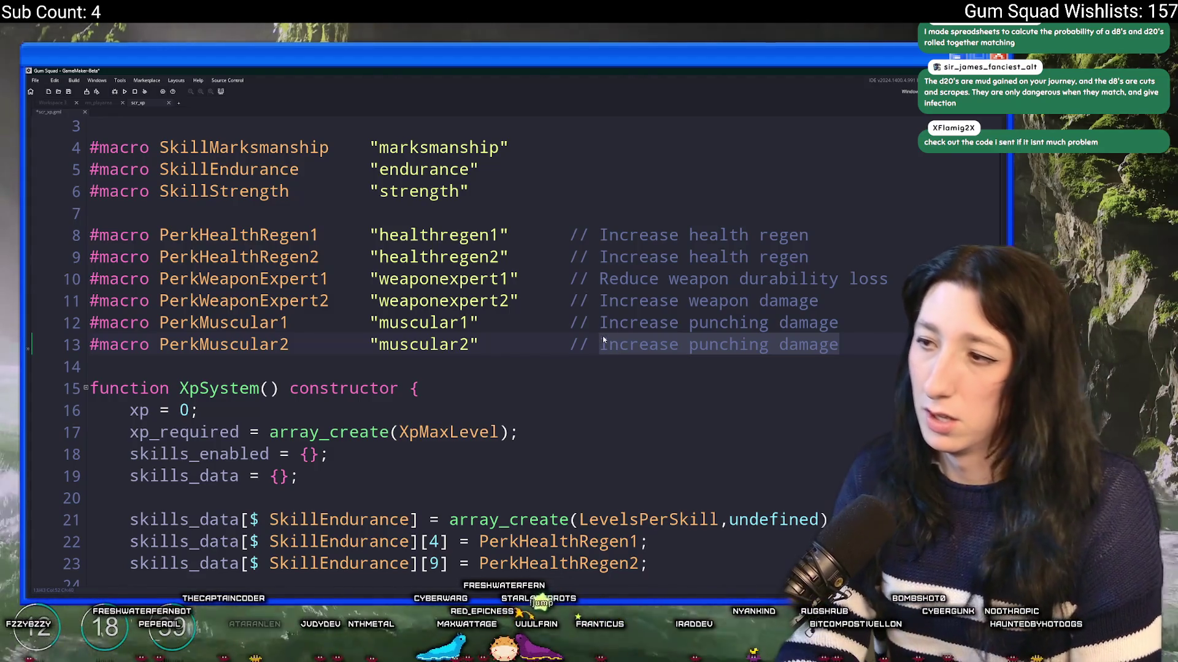
{"action": "type", "text": "Punches stun ene"}
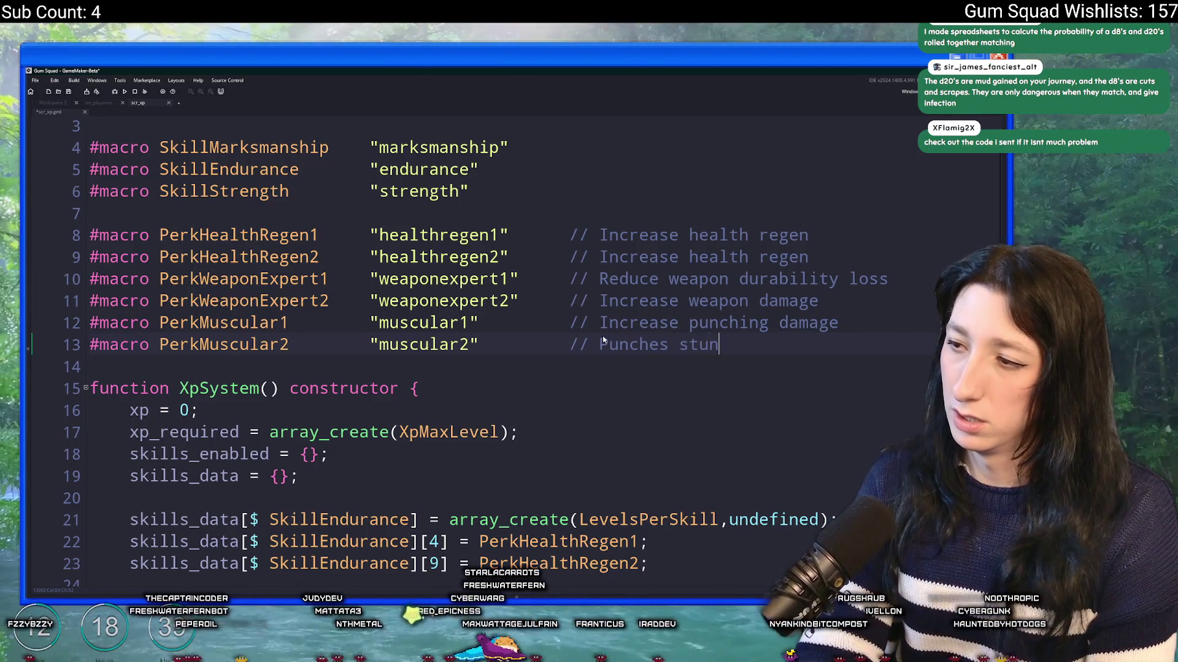
{"action": "type", "text": "mies"}
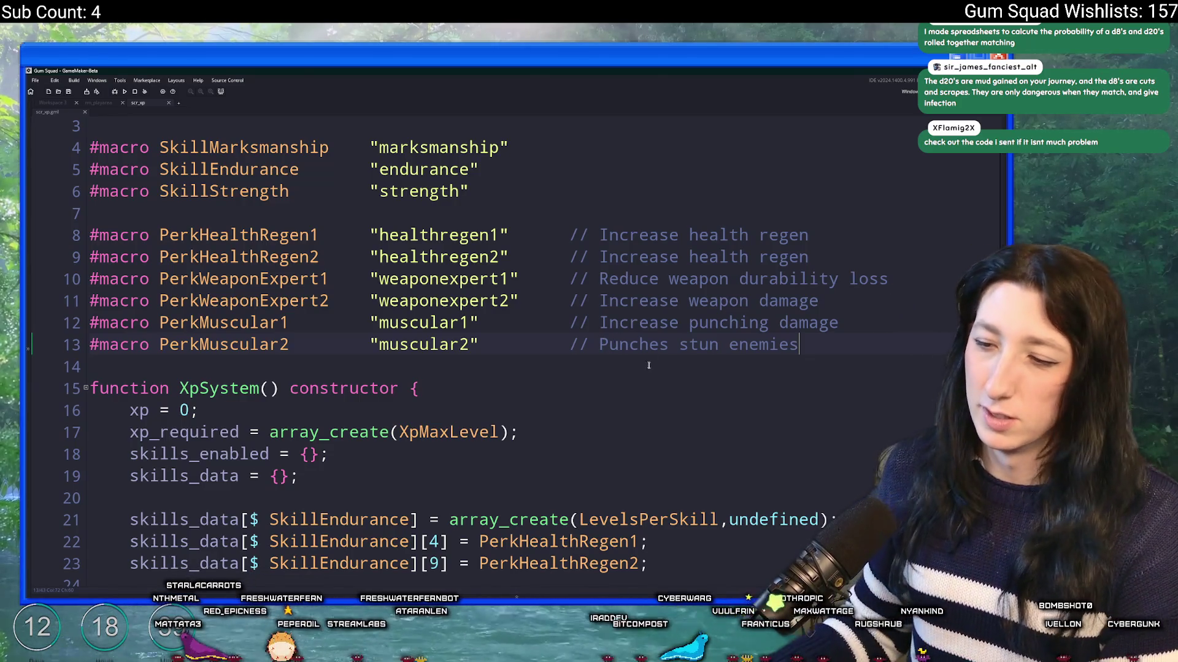
{"action": "key", "text": "super"}
{"action": "type", "text": "d"}
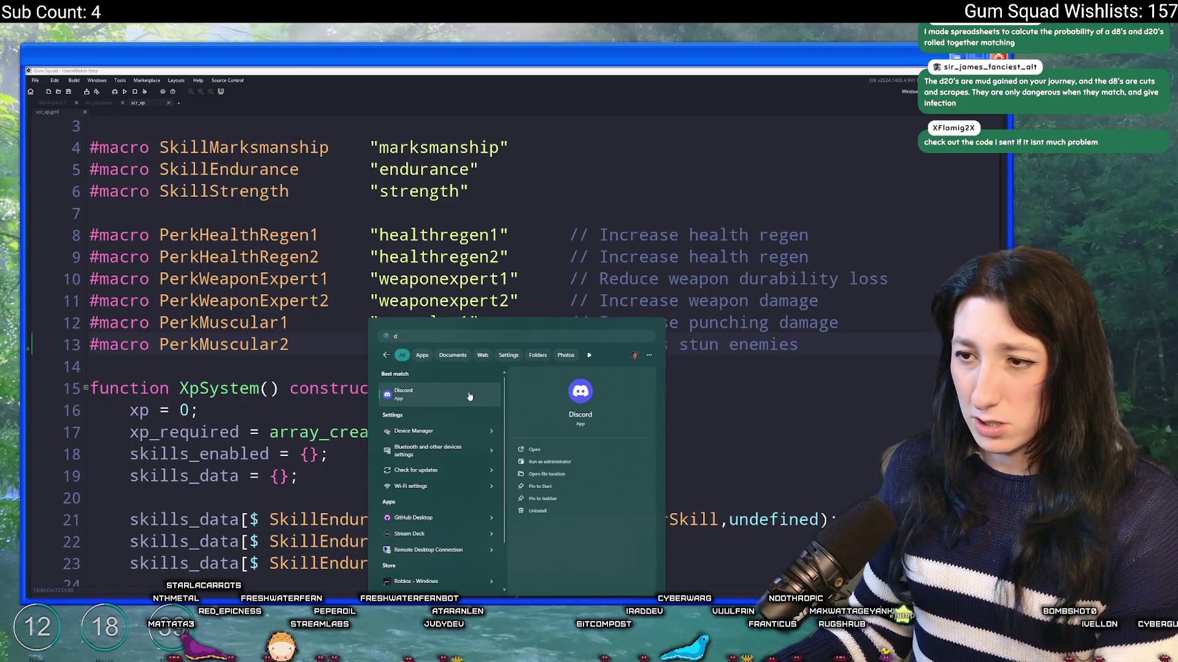
{"action": "left_click", "coordinate": [484, 406]}
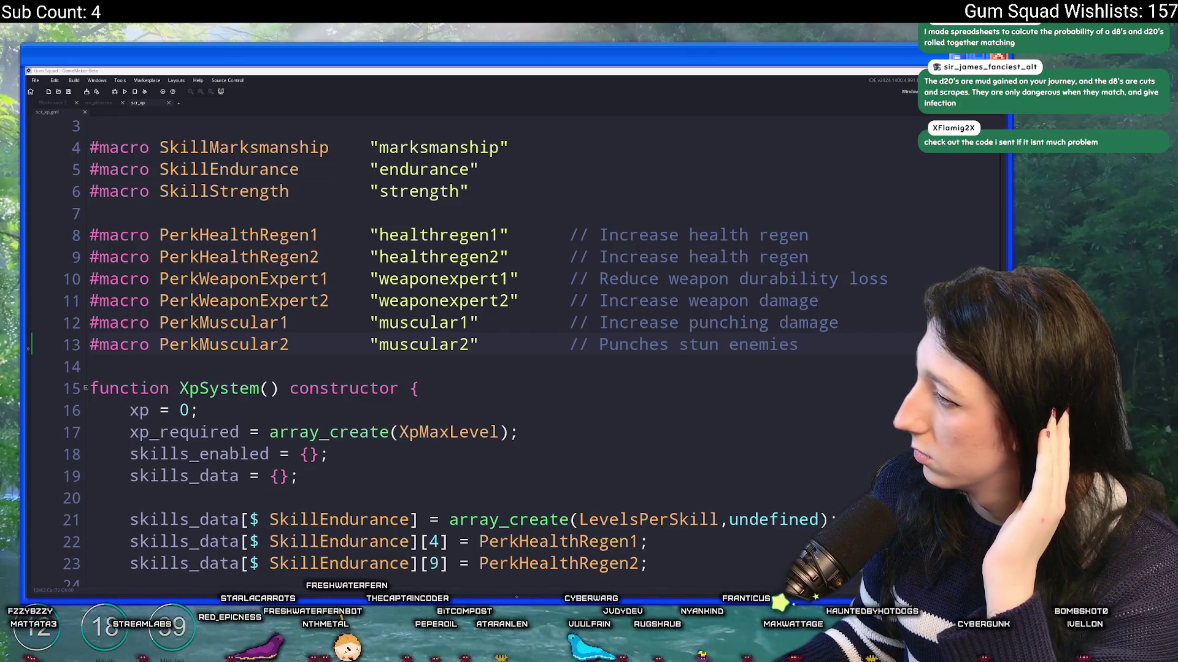
{"action": "key", "text": "alt+Tab"}
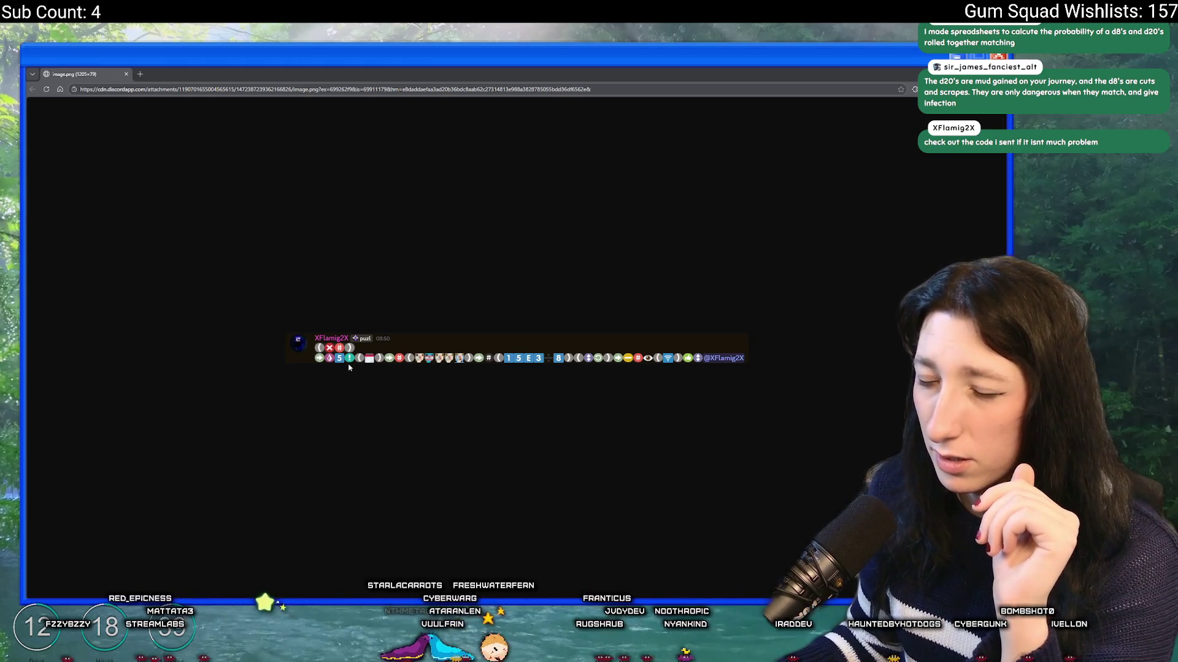
{"action": "scroll", "coordinate": [319, 382], "scroll_direction": "up", "scroll_amount": 6, "text": "ctrl"}
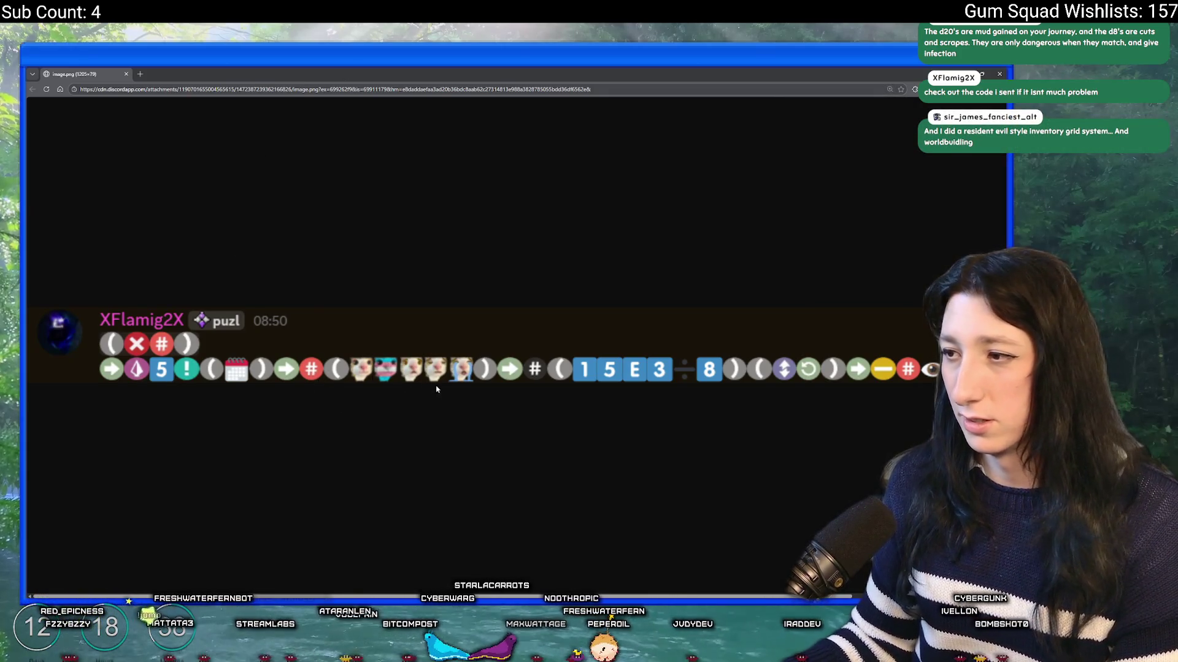
{"action": "scroll", "coordinate": [600, 385], "scroll_direction": "down", "scroll_amount": 1, "text": "ctrl"}
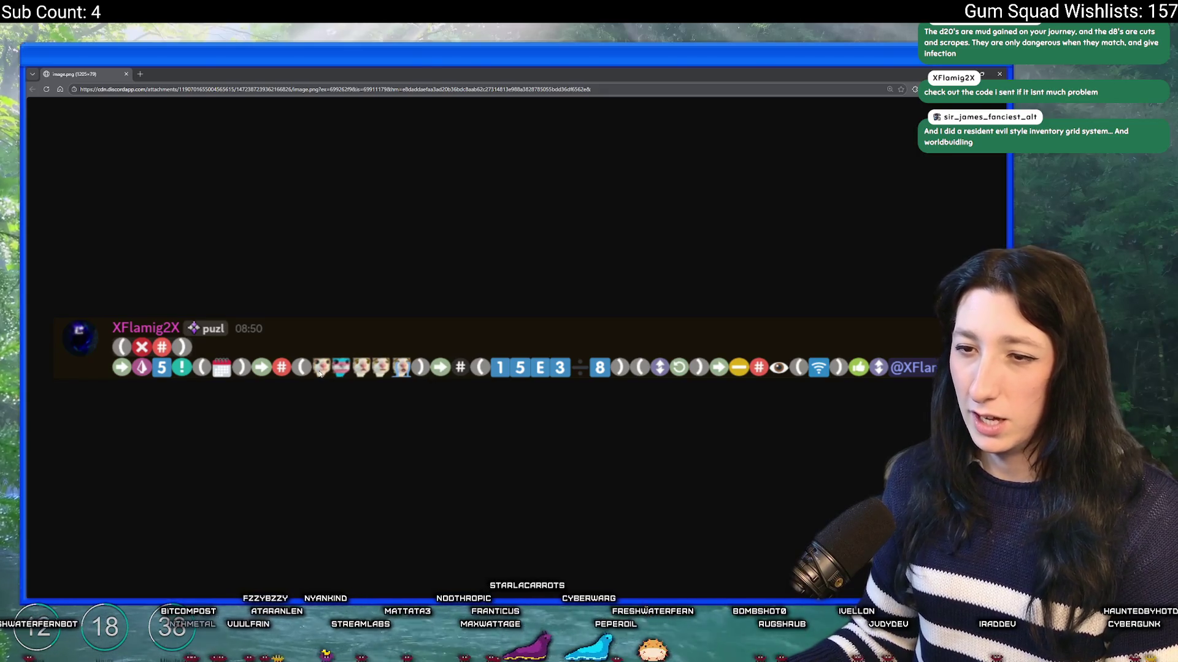
{"action": "right_click", "coordinate": [134, 371]}
{"action": "key", "text": "Escape"}
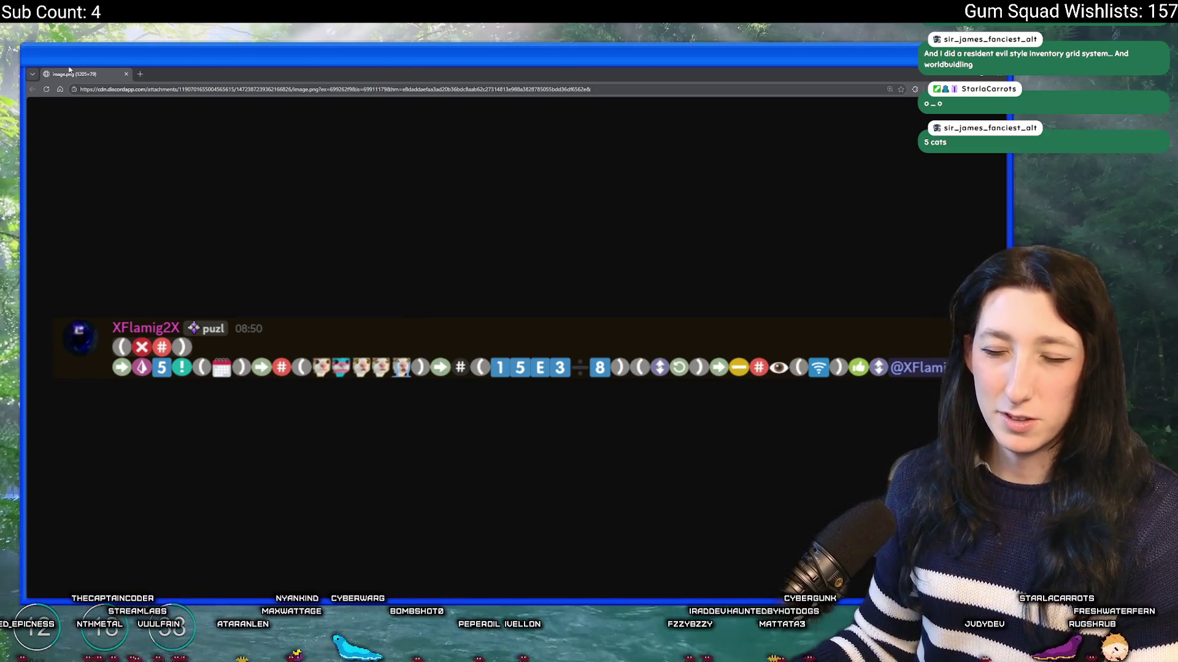
{"action": "key", "text": "alt+Tab"}
{"action": "left_click", "coordinate": [283, 219]}
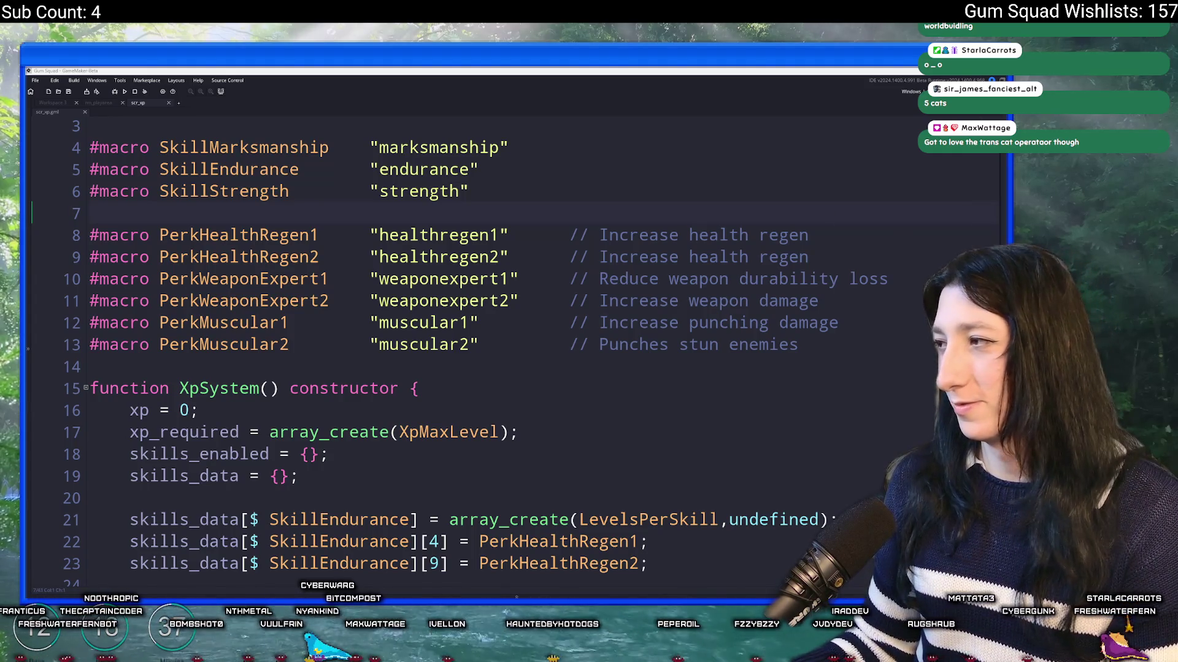
Snap the mouse photo and face image side by side in browser windows
{"action": "key", "text": "alt+Tab"}
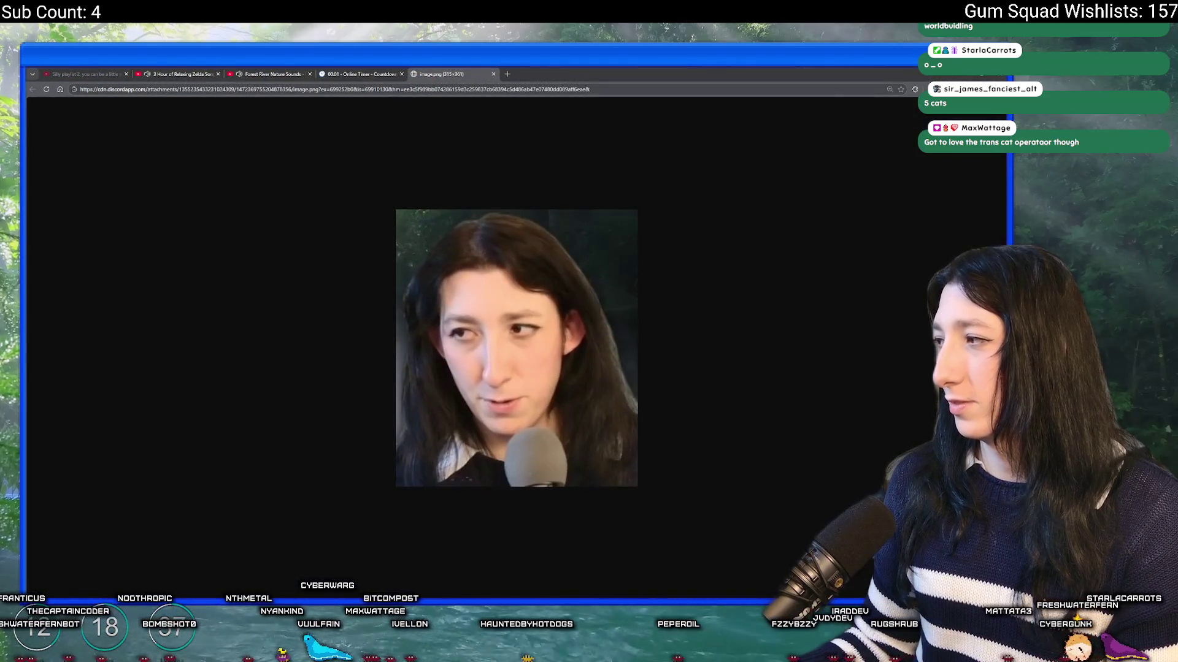
{"action": "key", "text": "ctrl+shift+Tab"}
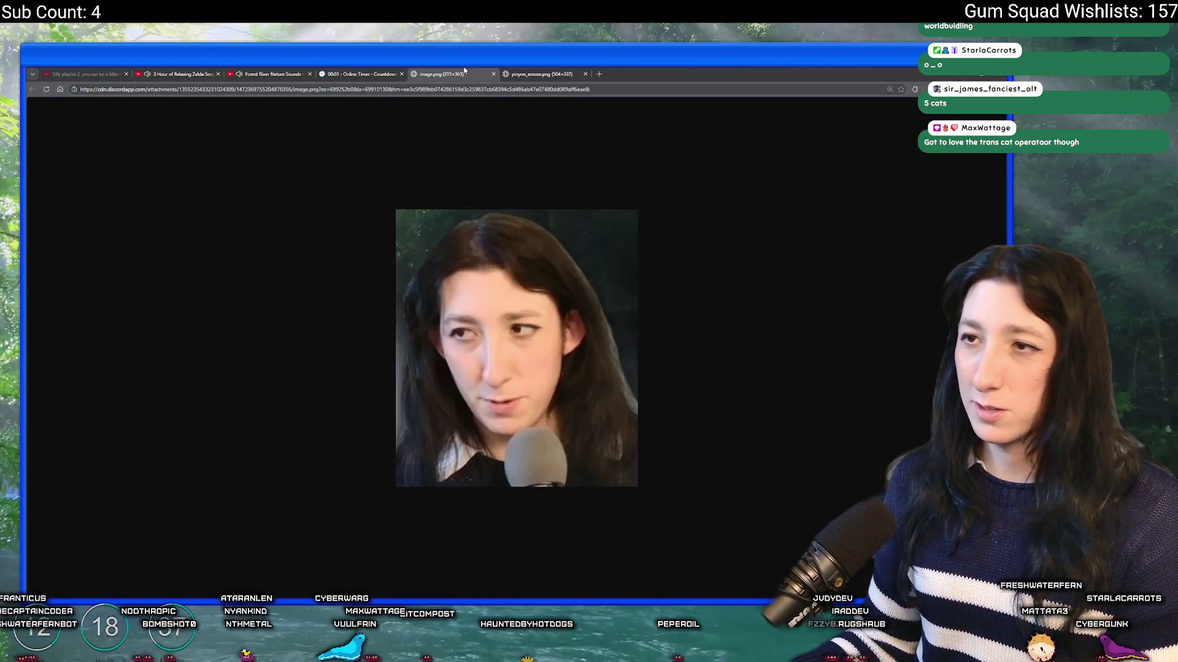
{"action": "key", "text": "ctrl+Tab"}
{"action": "mouse_move", "coordinate": [549, 73]}
{"action": "left_mouse_down"}
{"action": "mouse_move", "coordinate": [343, 163]}
{"action": "mouse_move", "coordinate": [687, 200]}
{"action": "mouse_move", "coordinate": [1005, 202]}
{"action": "left_mouse_up"}
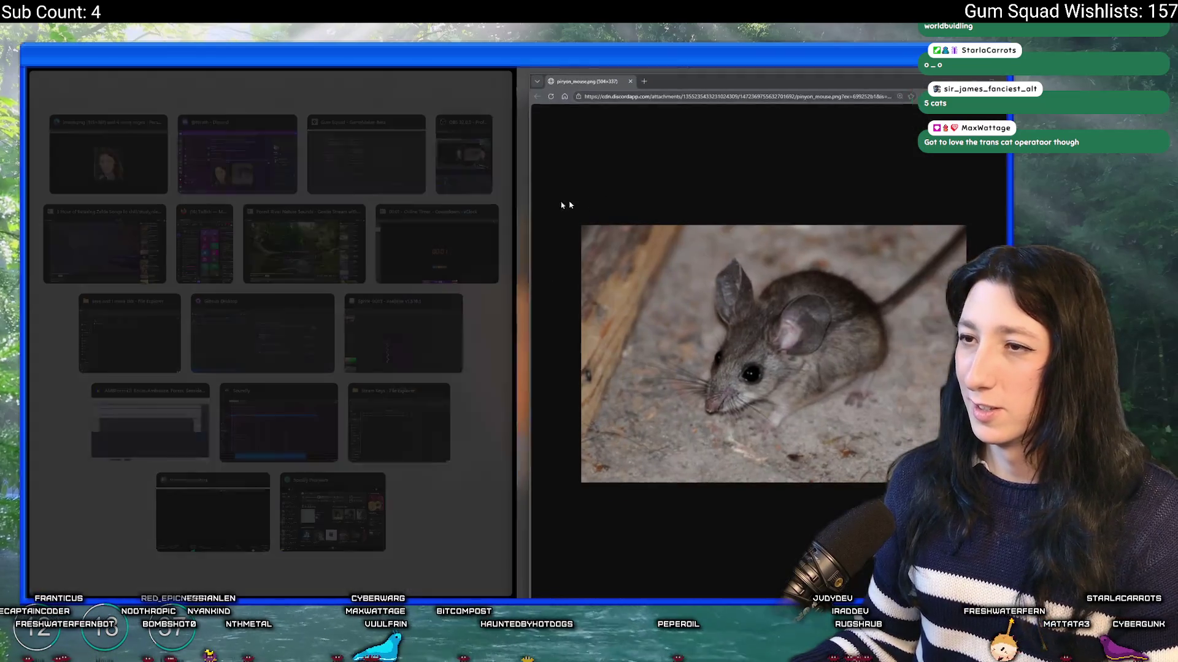
{"action": "left_click", "coordinate": [140, 170]}
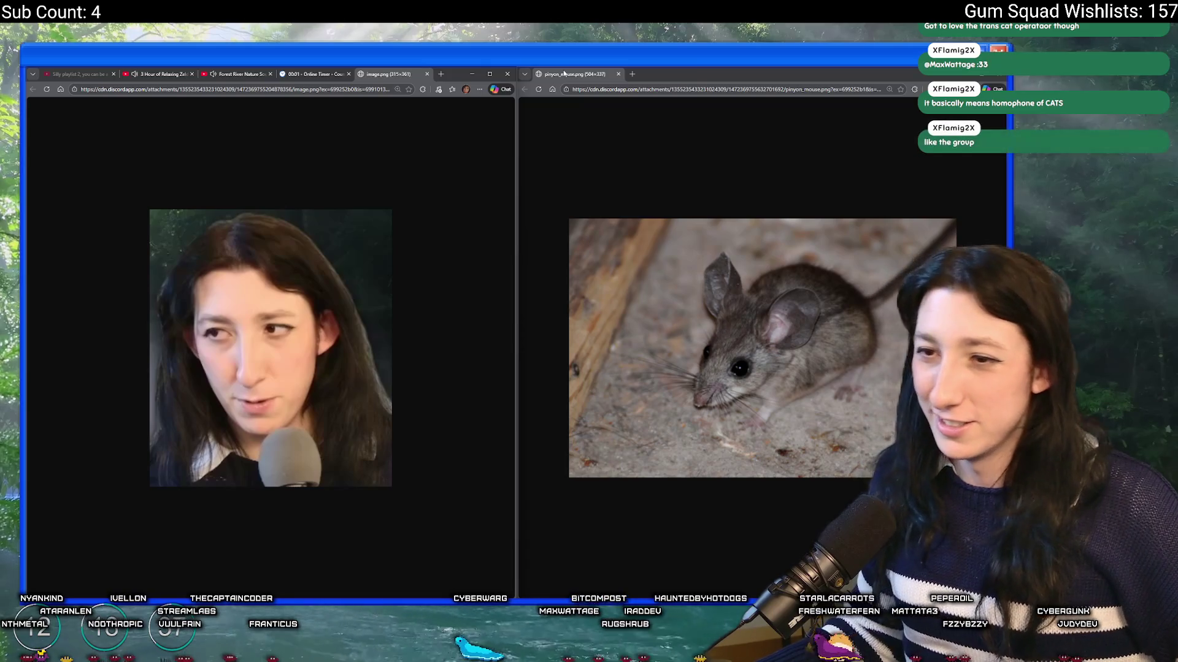
Close the mouse photo and bring up the Twitch home page
{"action": "key", "text": "ctrl+w"}
{"action": "key", "text": "ctrl+w"}
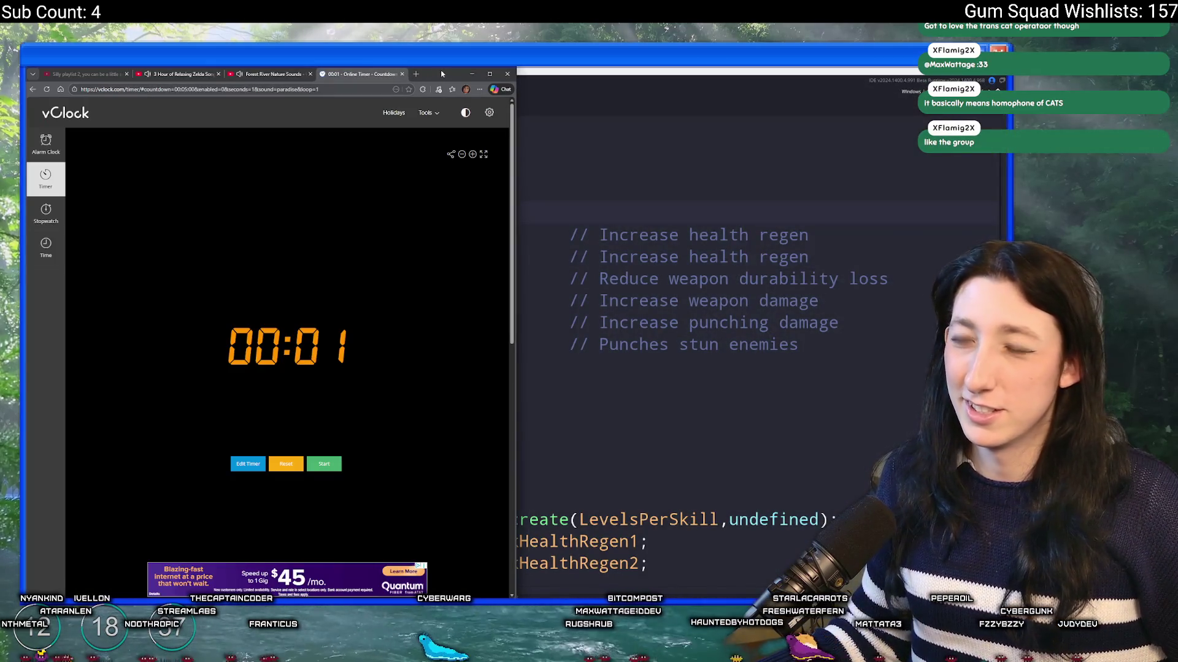
{"action": "key", "text": "super+Down"}
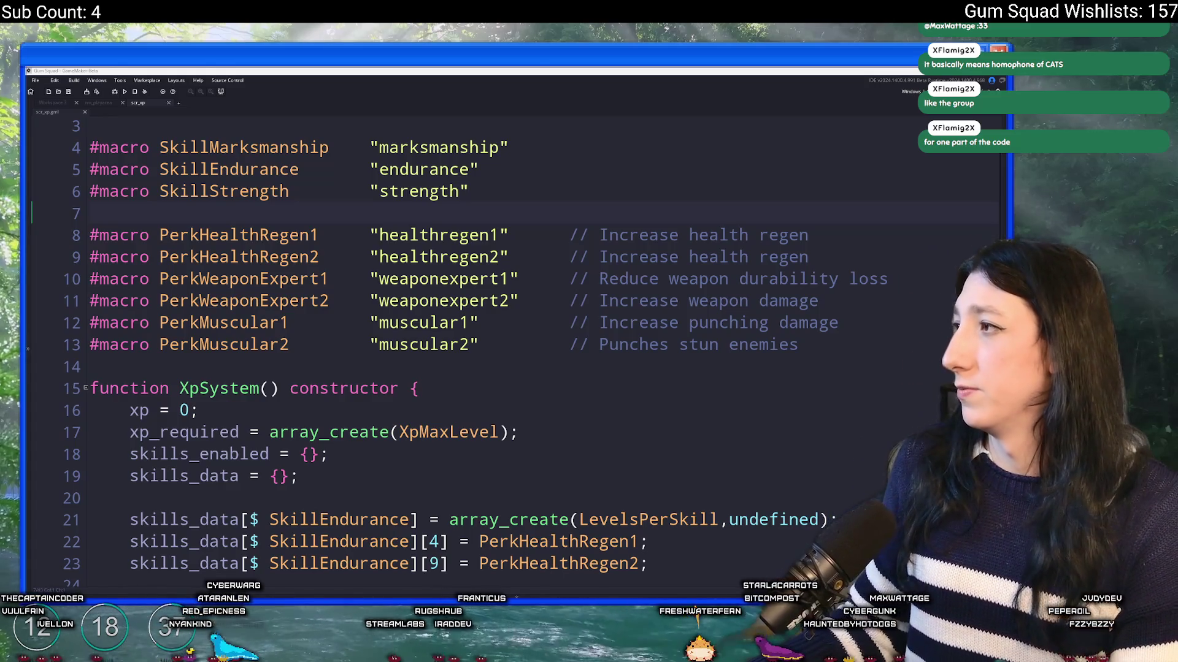
{"action": "key", "text": "alt+Tab"}
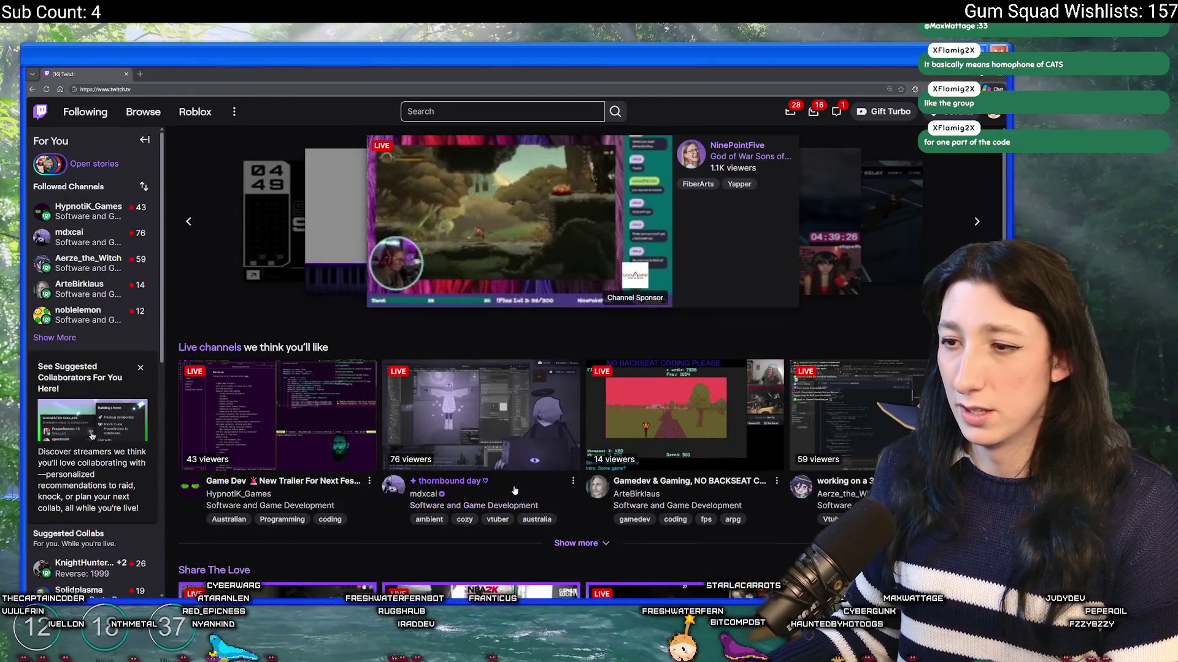
Open the Software and Game Development category and scroll through its live channels
{"action": "left_click", "coordinate": [460, 507]}
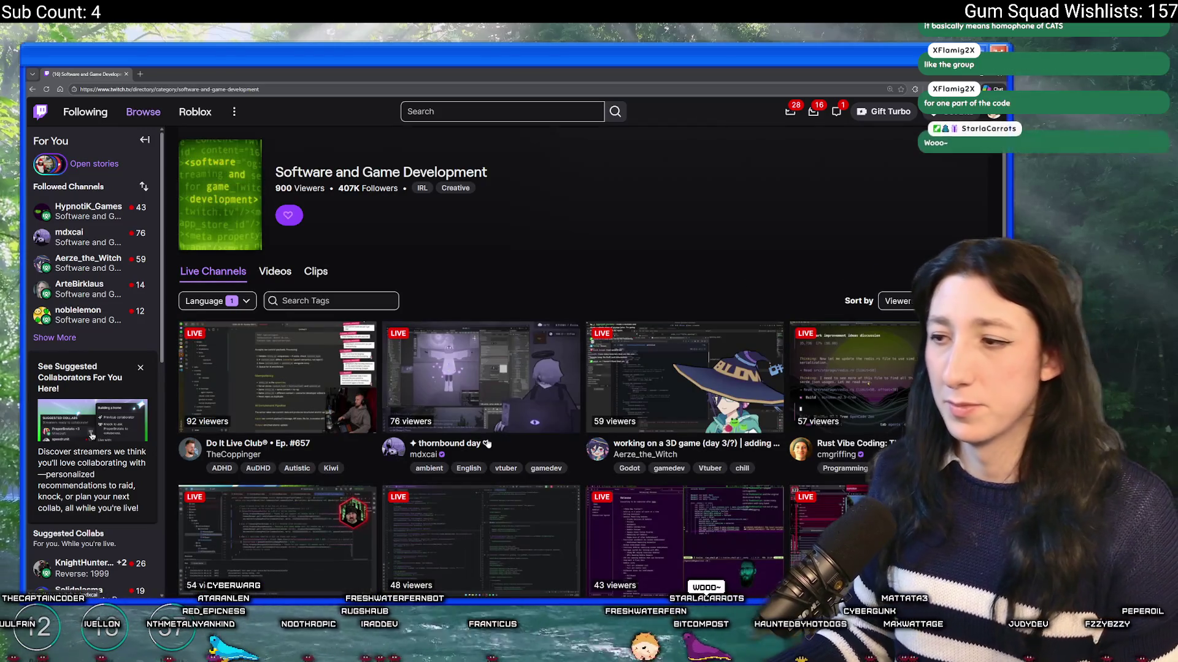
{"action": "scroll", "coordinate": [460, 407], "scroll_direction": "down", "scroll_amount": 4}
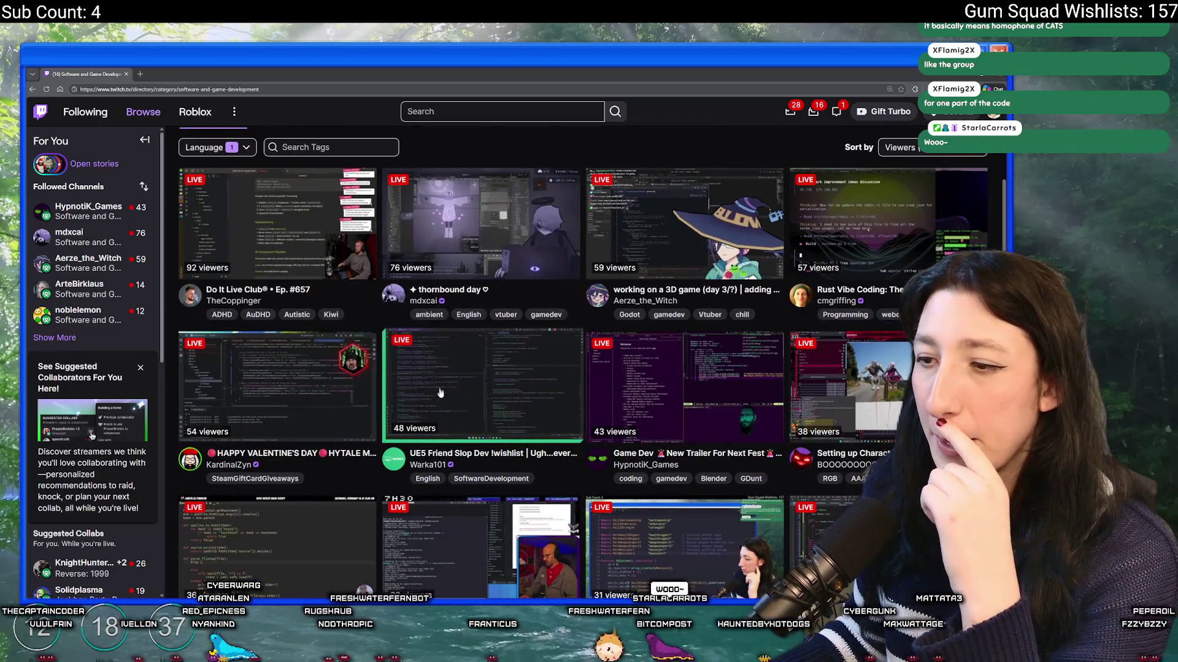
{"action": "scroll", "coordinate": [476, 370], "scroll_direction": "down", "scroll_amount": 2}
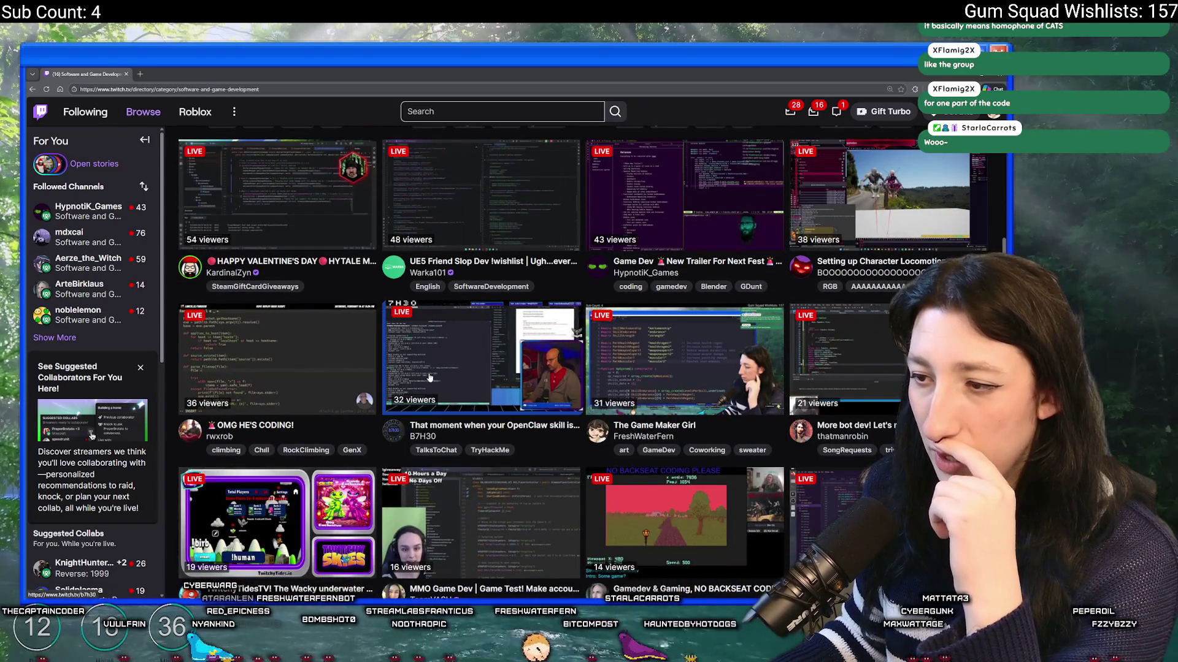
{"action": "scroll", "coordinate": [414, 405], "scroll_direction": "down", "scroll_amount": 1}
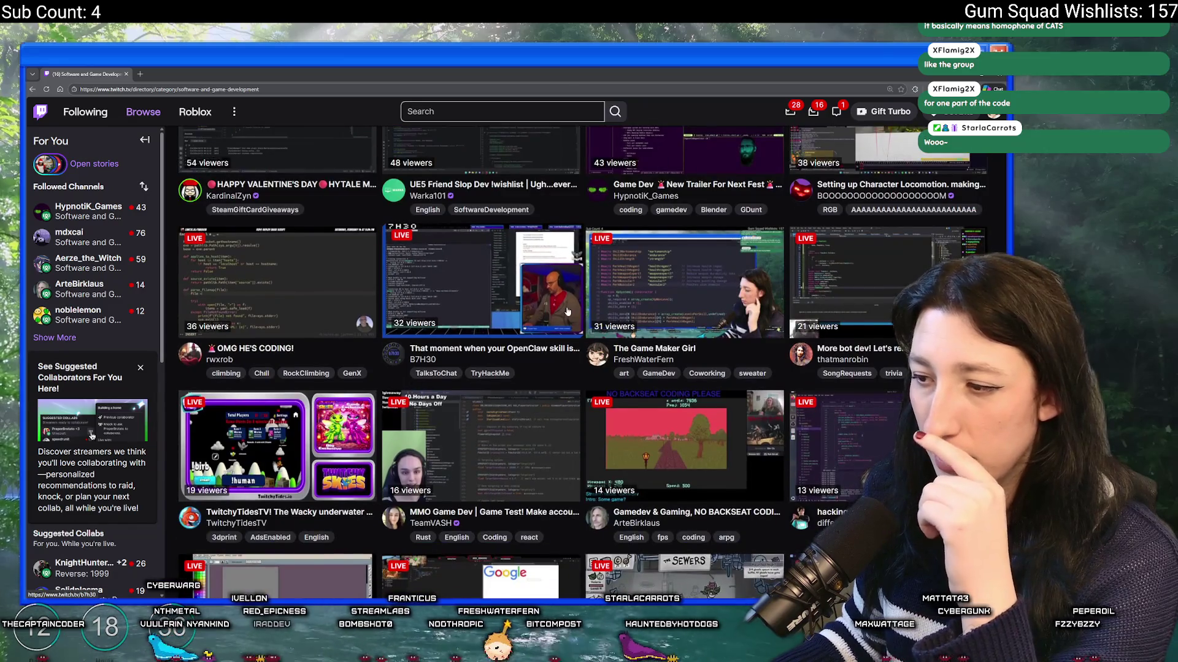
{"action": "scroll", "coordinate": [567, 312], "scroll_direction": "down", "scroll_amount": 1}
Search Twitch for 'game maker'
{"action": "left_click", "coordinate": [500, 111]}
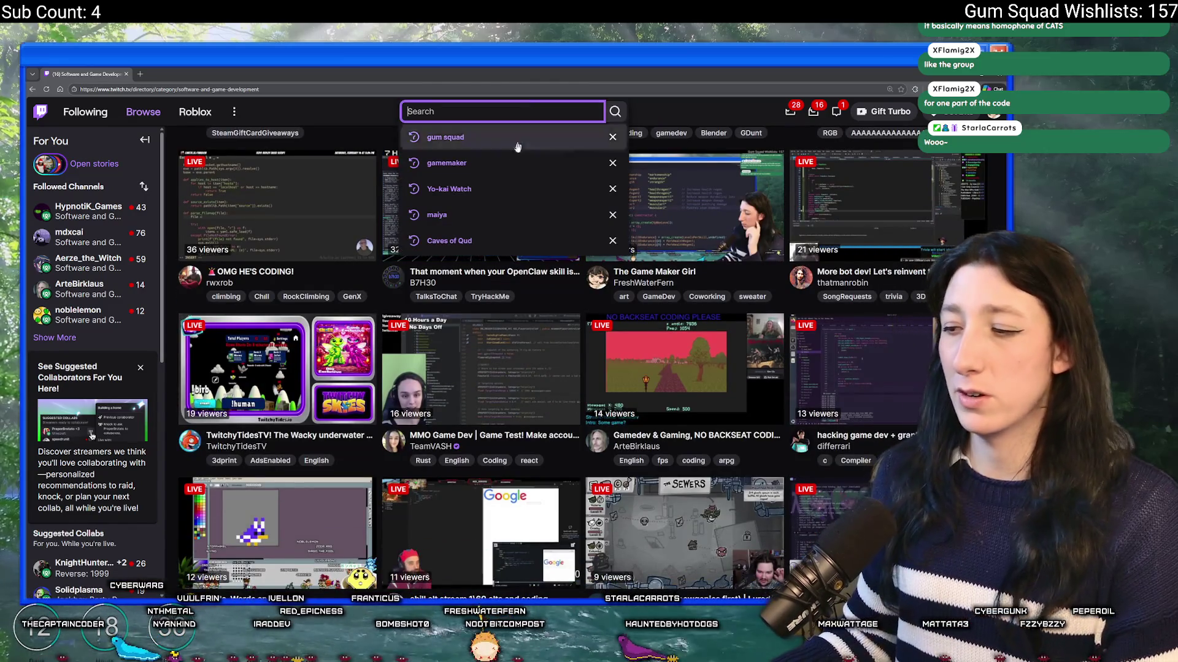
{"action": "scroll", "coordinate": [523, 235], "scroll_direction": "down", "scroll_amount": 1}
{"action": "type", "text": "game maker"}
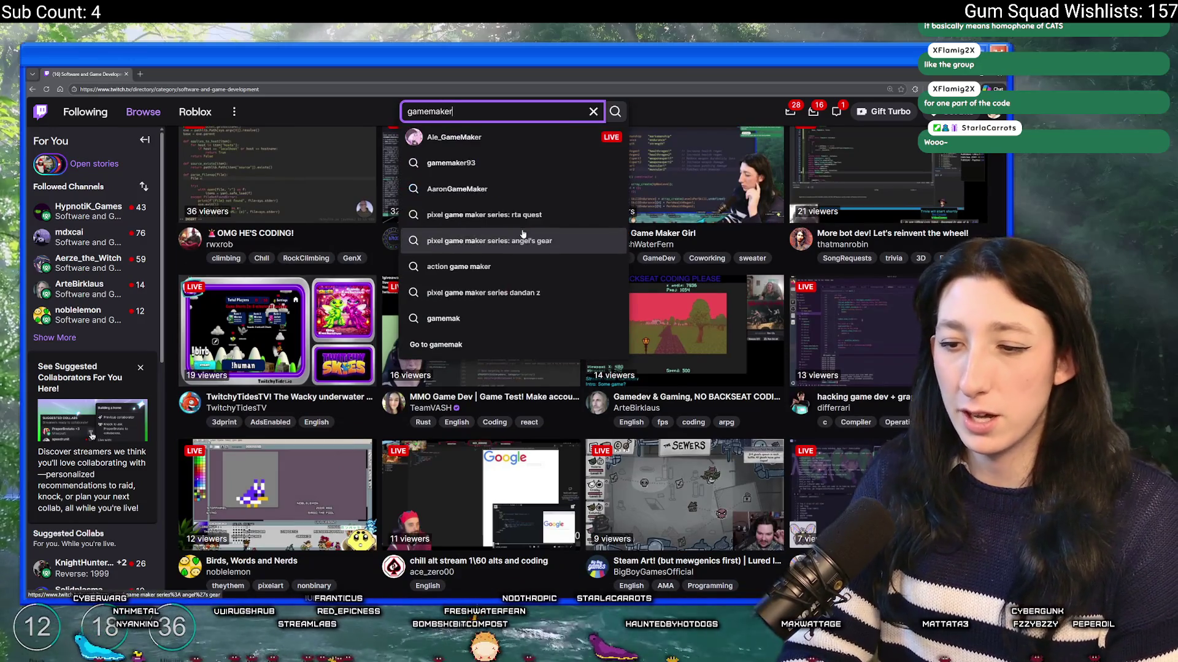
{"action": "left_click", "coordinate": [523, 233]}
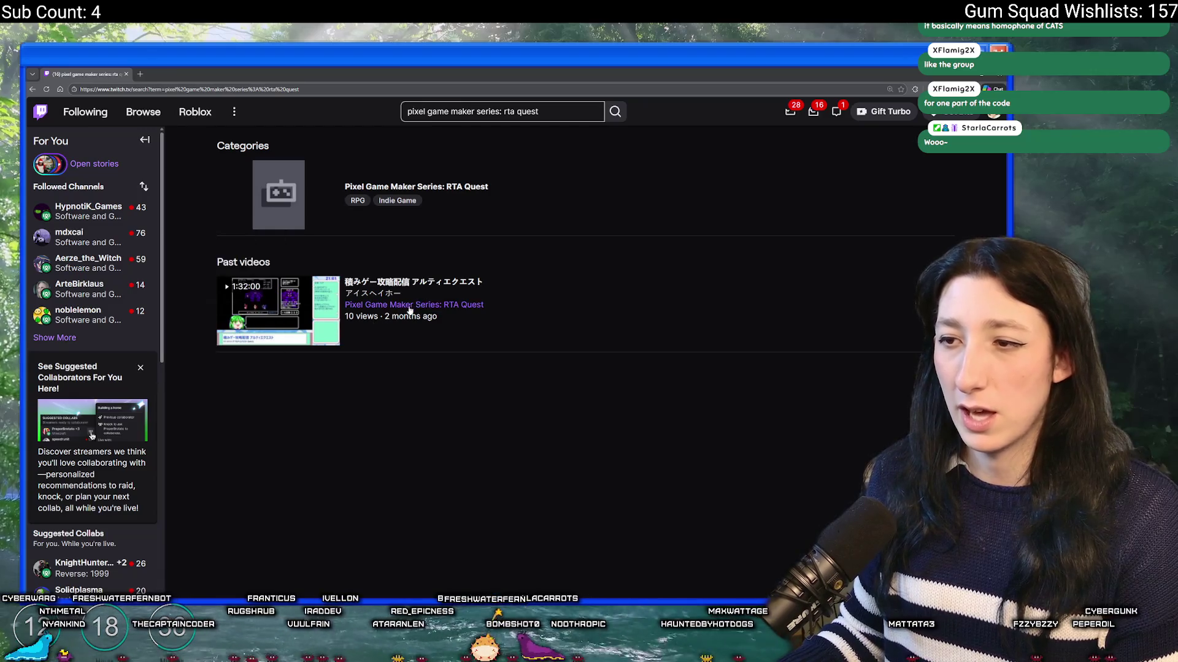
{"action": "triple_click", "coordinate": [504, 112]}
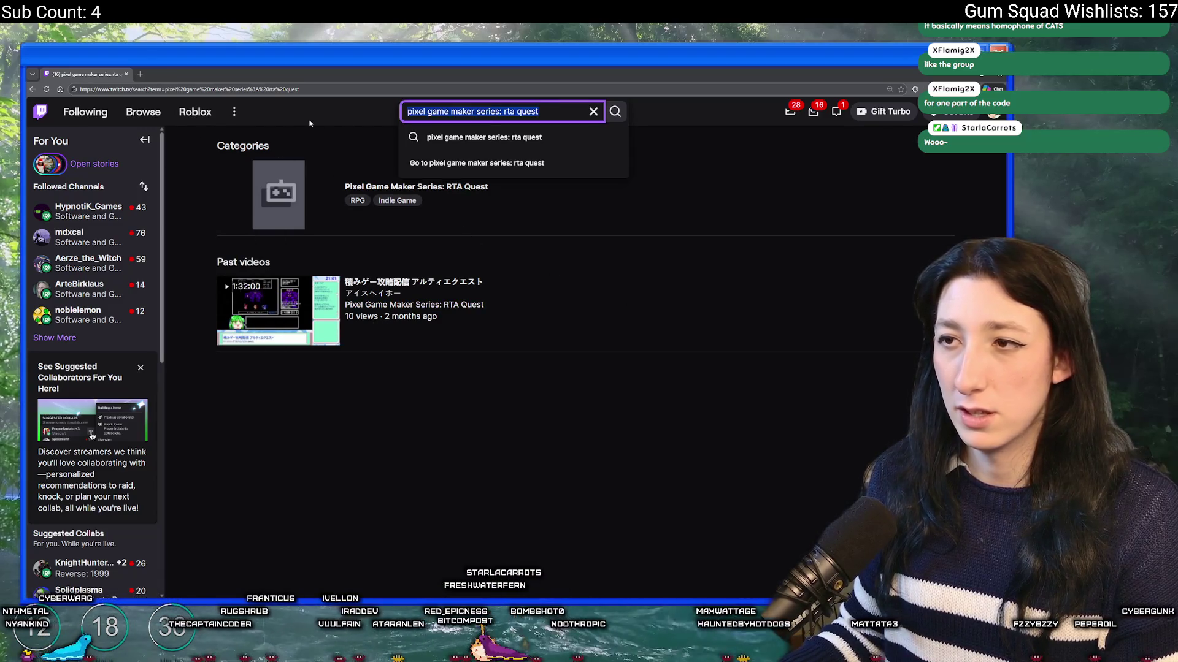
{"action": "type", "text": "game maker"}
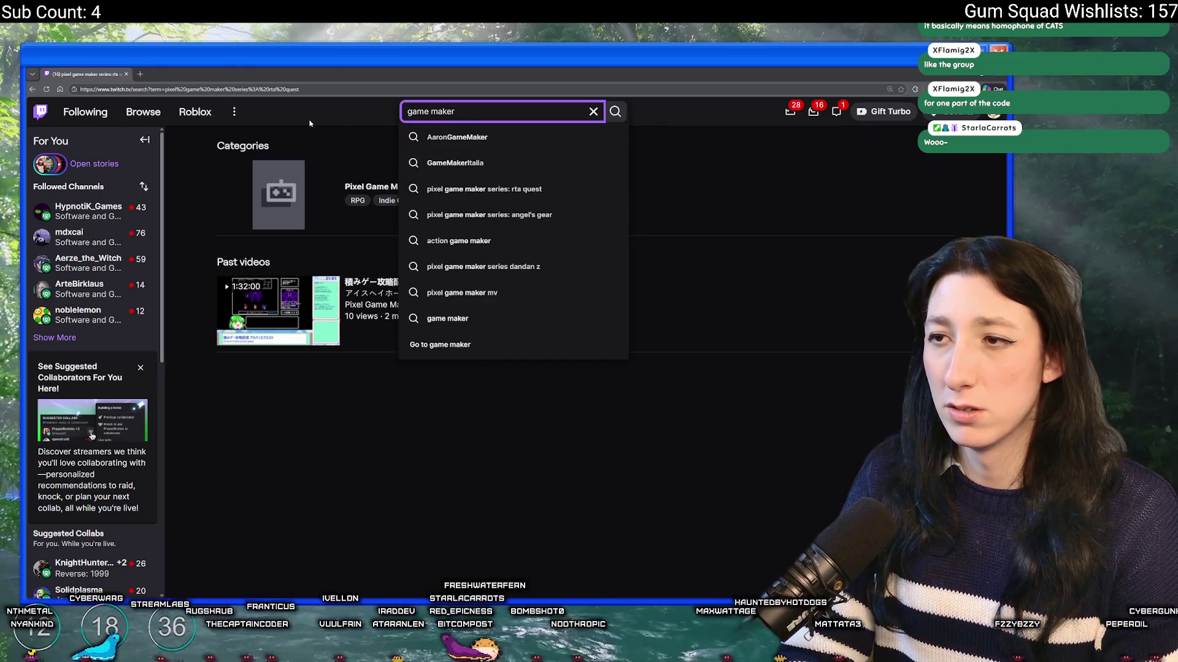
{"action": "key", "text": "Return"}
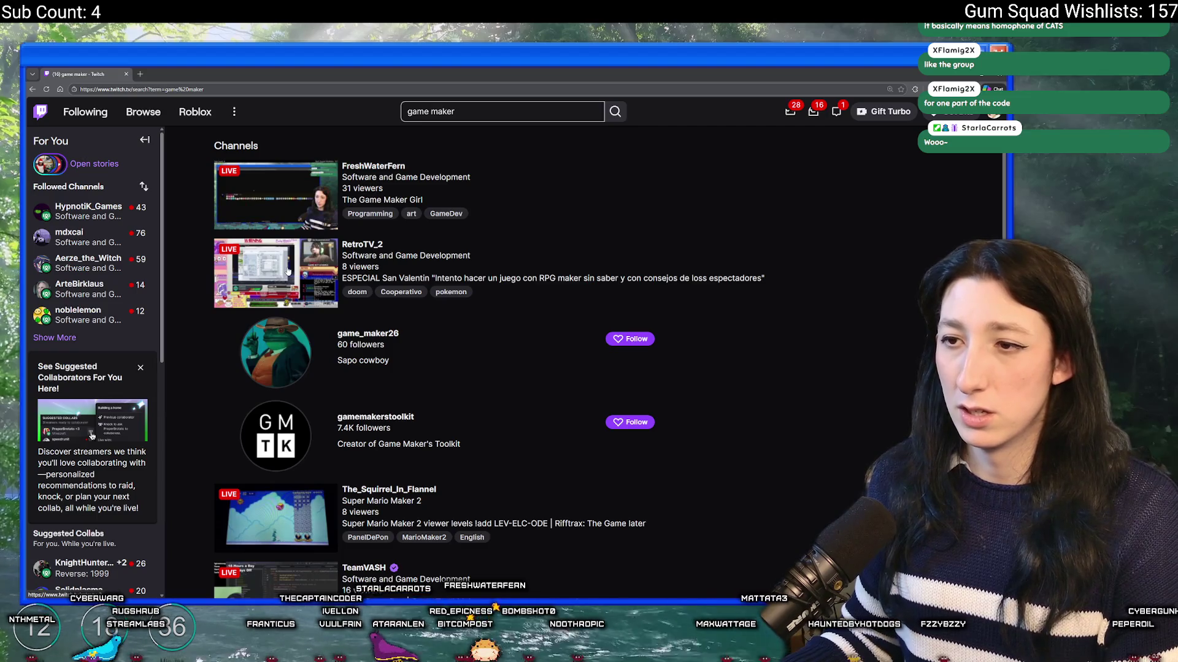
Return to the Software and Game Development category and open the live pixel-art stream
{"action": "scroll", "coordinate": [288, 263], "scroll_direction": "down", "scroll_amount": 2}
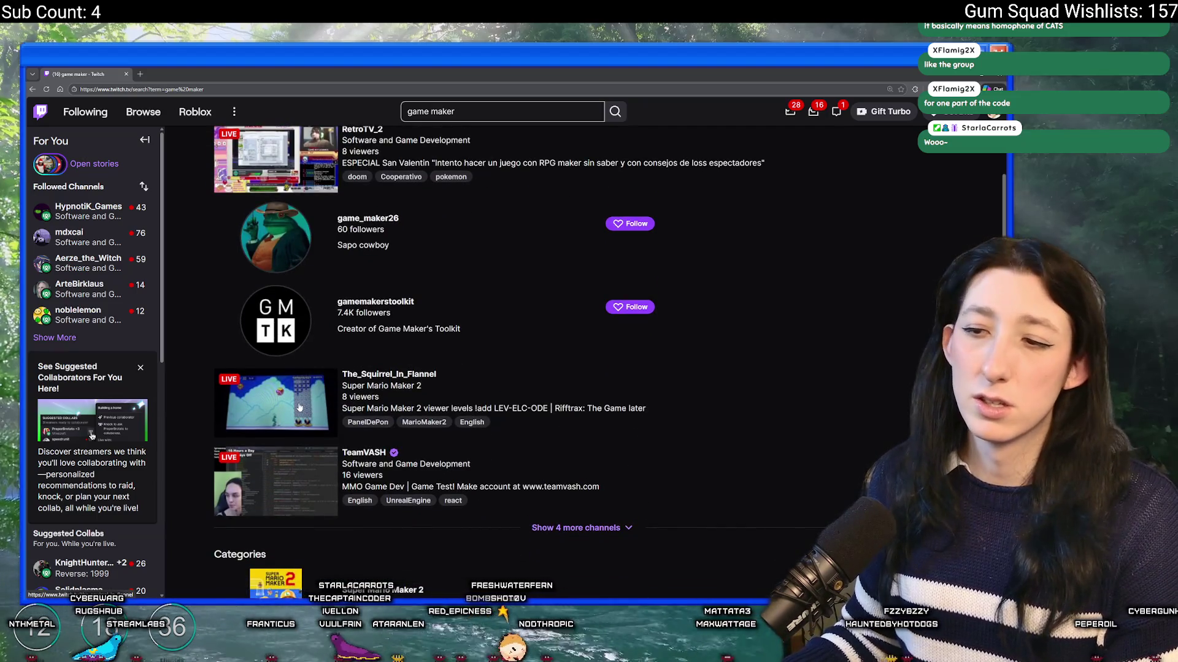
{"action": "scroll", "coordinate": [300, 408], "scroll_direction": "down", "scroll_amount": 1}
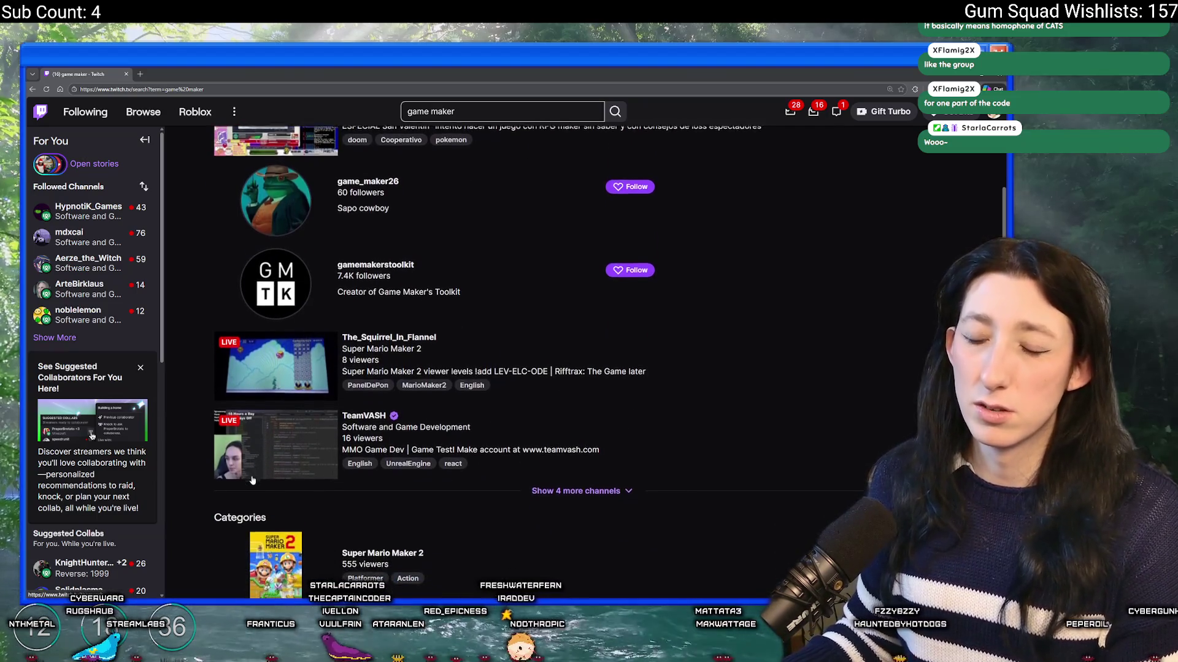
{"action": "left_click", "coordinate": [34, 90]}
{"action": "left_click", "coordinate": [35, 90]}
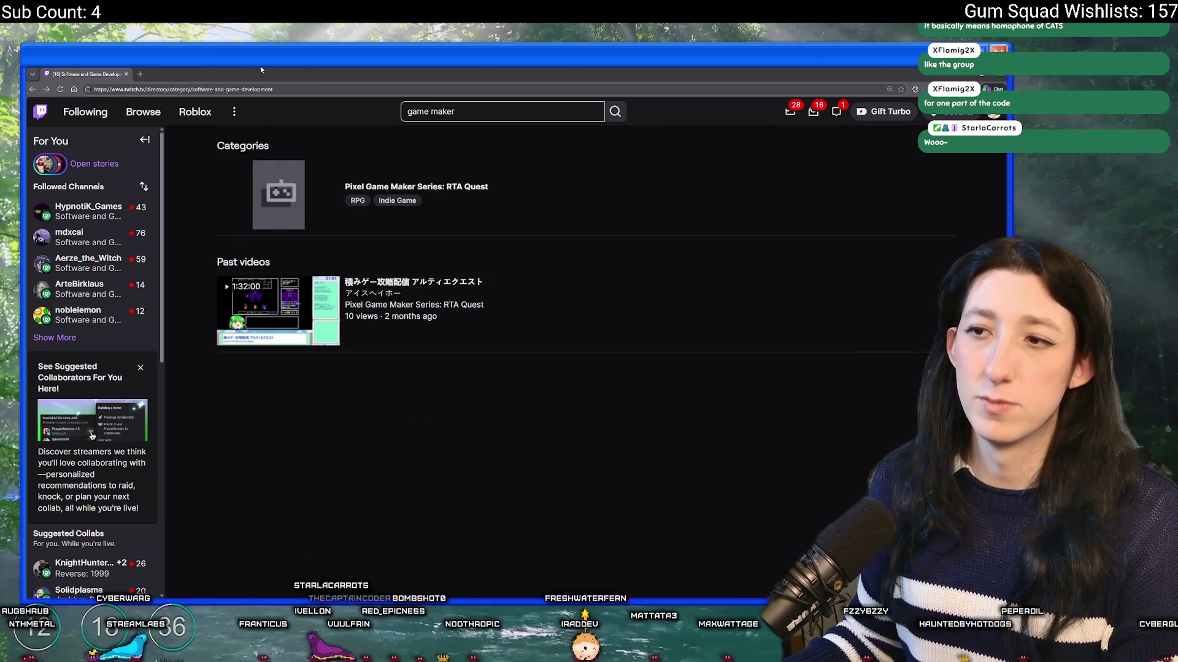
{"action": "scroll", "coordinate": [241, 311], "scroll_direction": "down", "scroll_amount": 6}
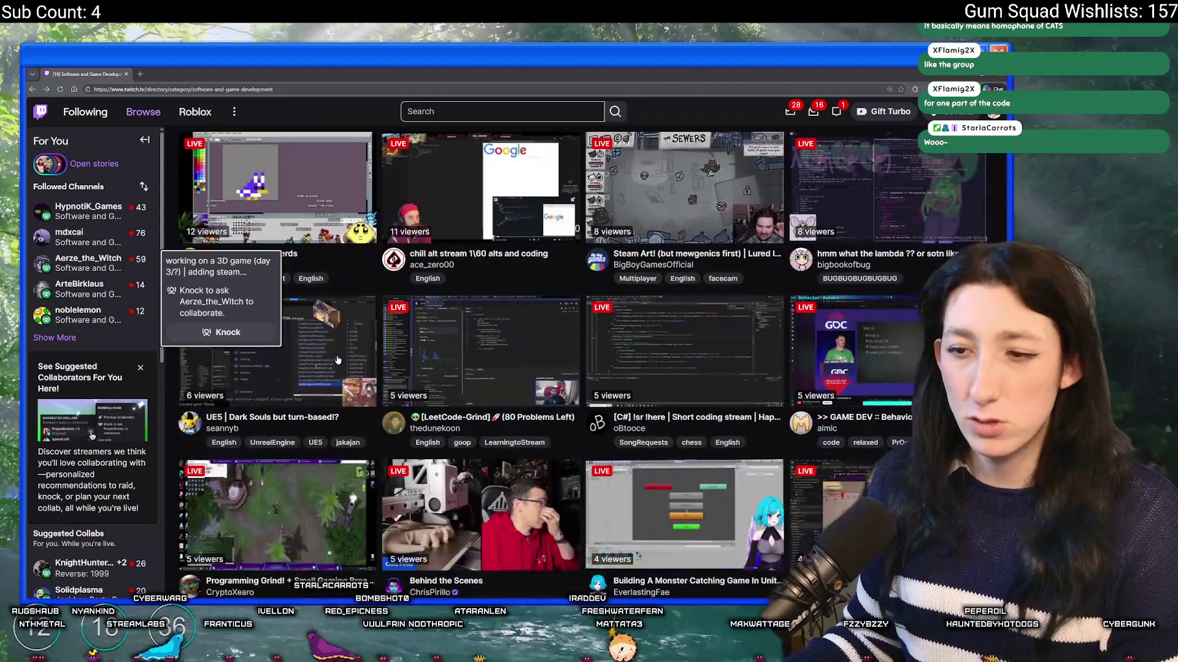
{"action": "left_click", "coordinate": [77, 313]}
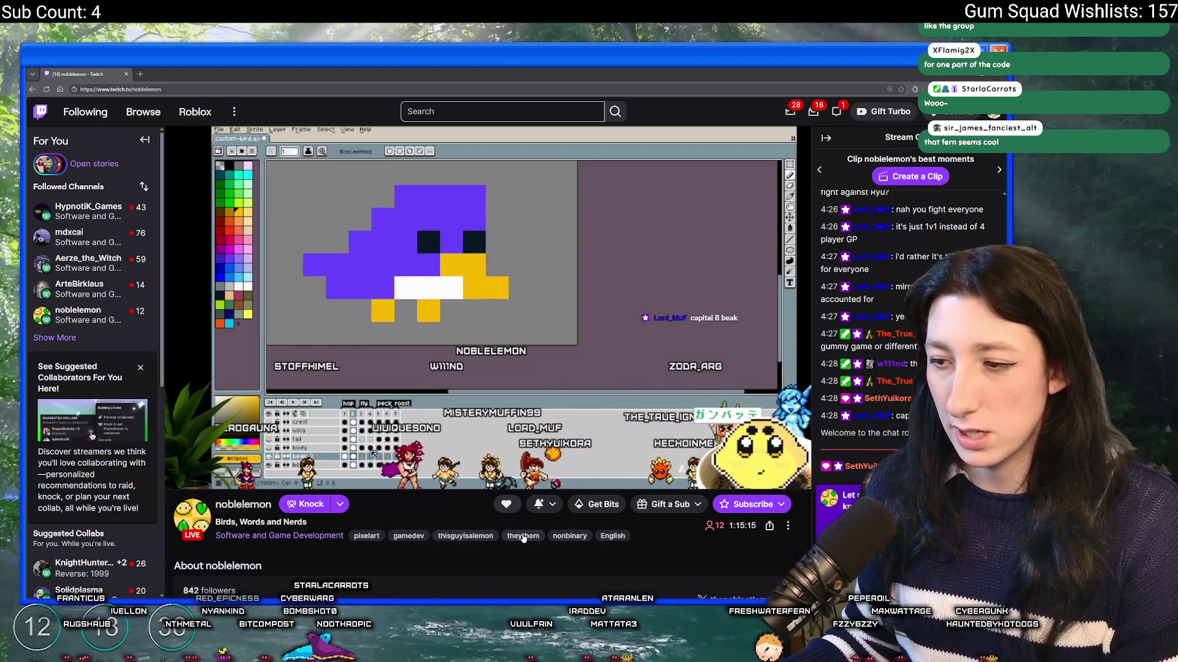
Open the Software and Game Development category in a second tab and scroll its live channels
{"action": "scroll", "coordinate": [534, 546], "scroll_direction": "down", "scroll_amount": 1}
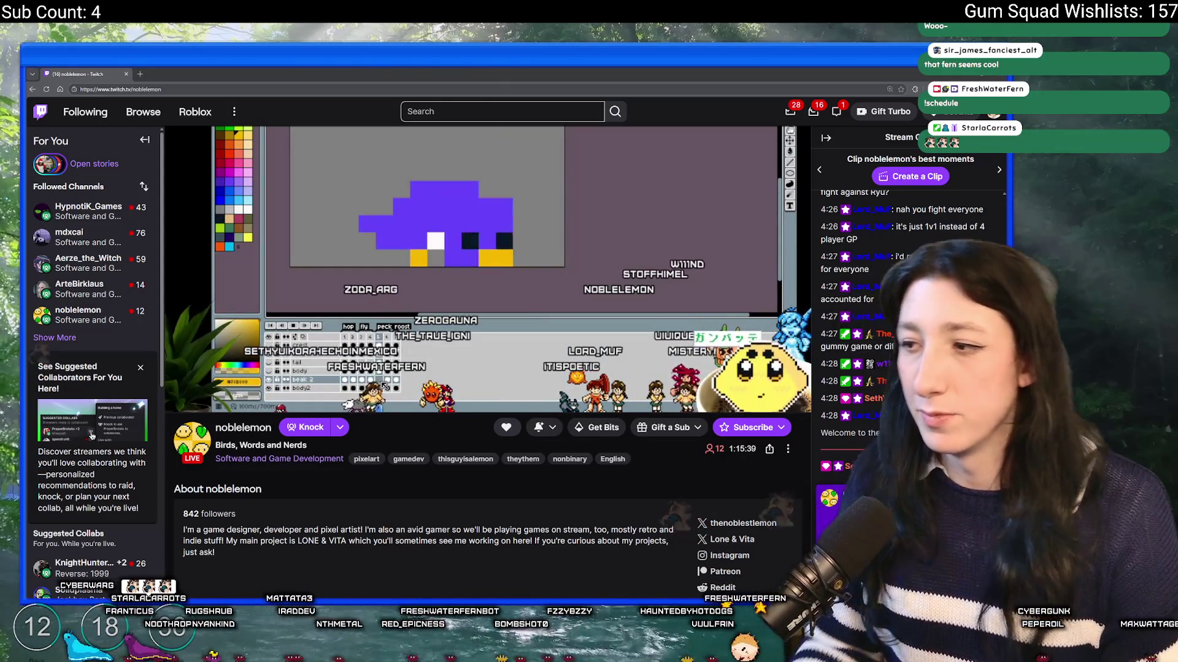
{"action": "scroll", "coordinate": [198, 180], "scroll_direction": "up", "scroll_amount": 2}
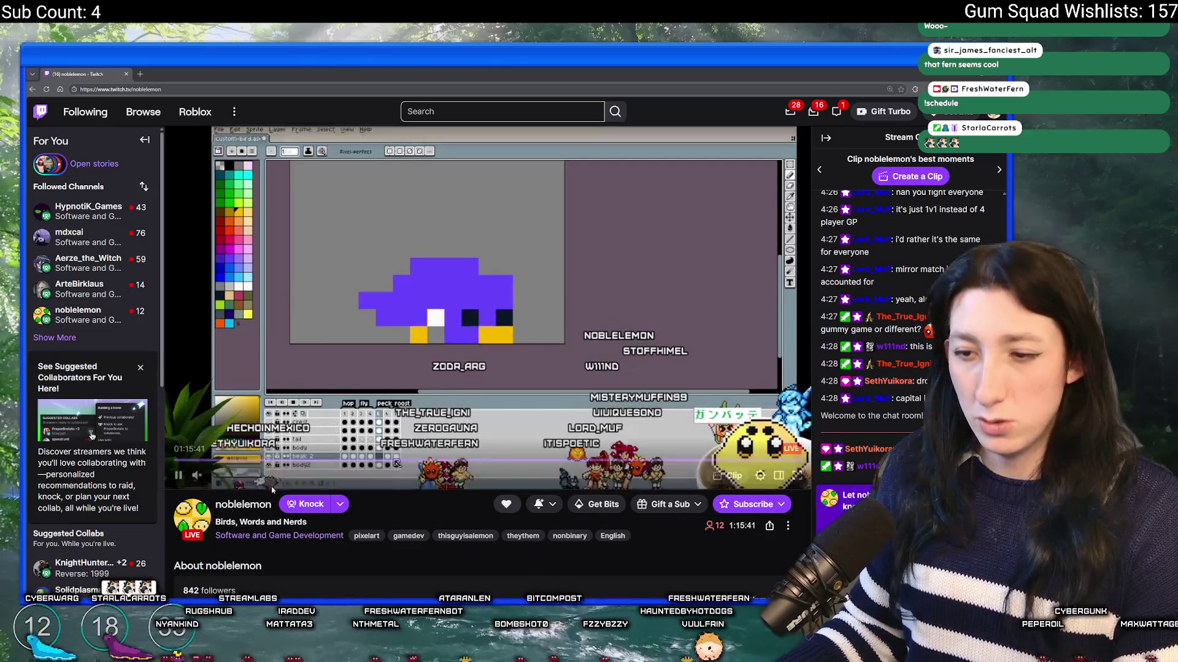
{"action": "middle_click", "coordinate": [195, 112]}
{"action": "left_click", "coordinate": [215, 72]}
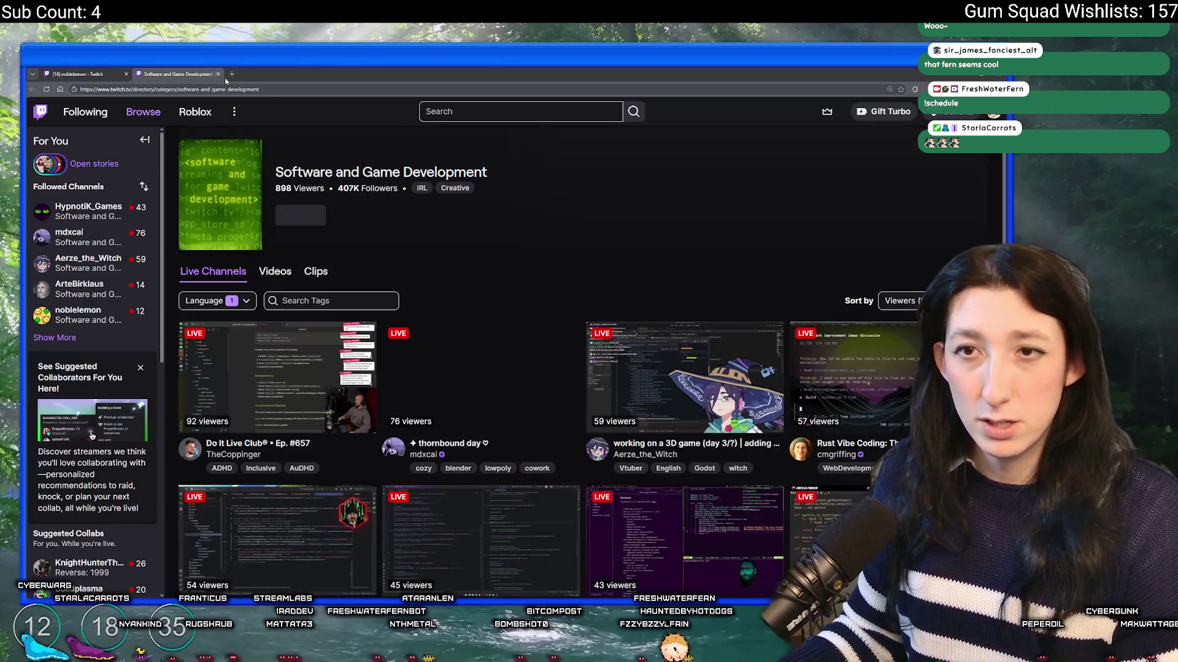
{"action": "scroll", "coordinate": [540, 328], "scroll_direction": "down", "scroll_amount": 5}
{"action": "scroll", "coordinate": [540, 328], "scroll_direction": "down", "scroll_amount": 2}
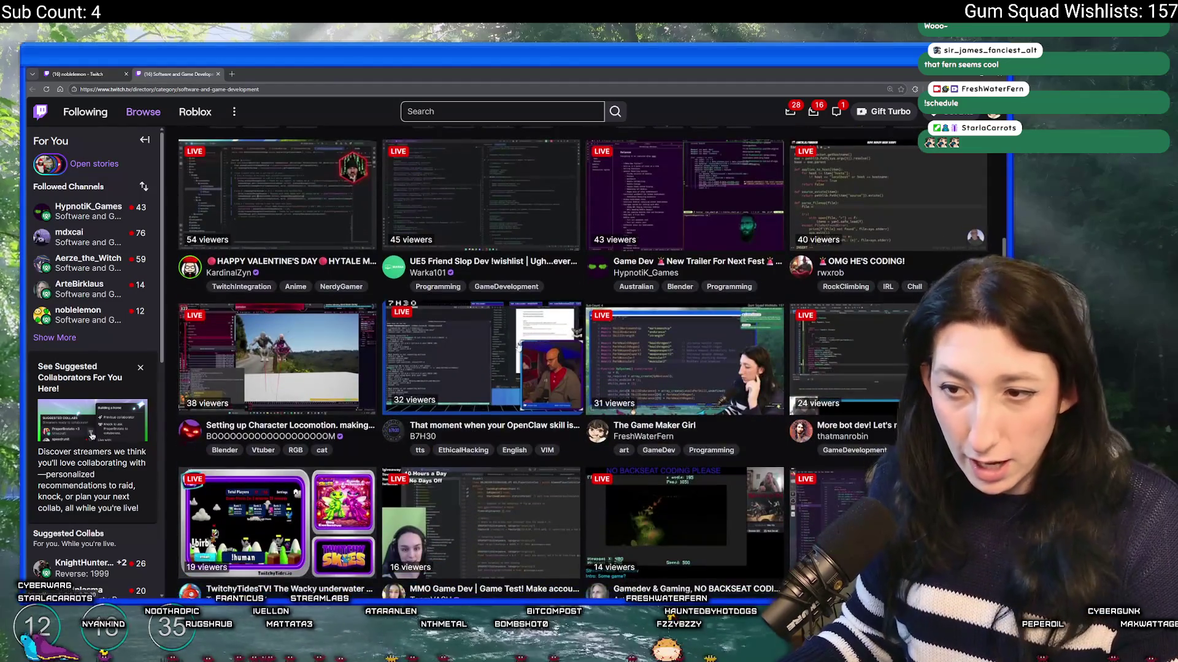